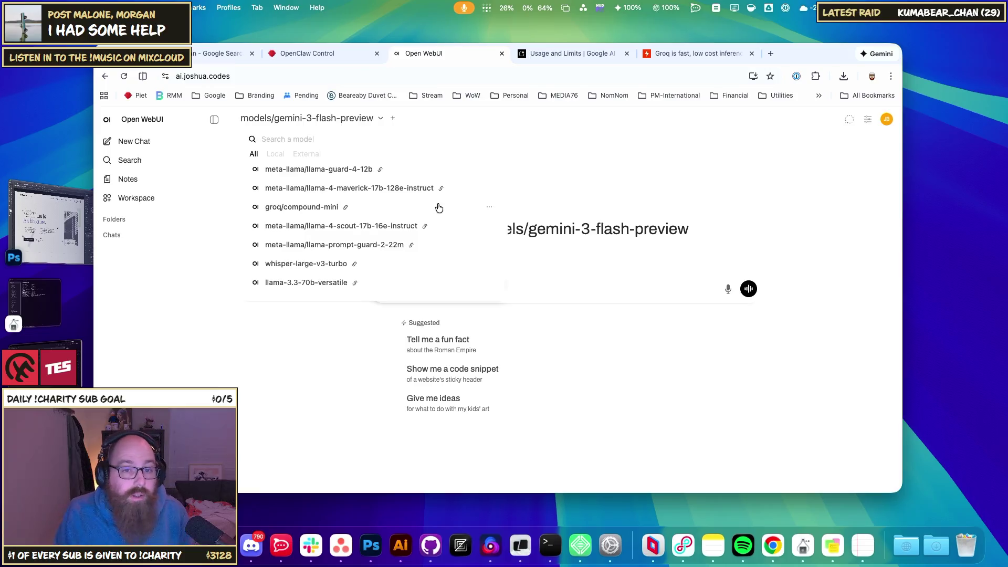
Step: Close the model list, pass through Workspace Models, and open the empty Notes page
scroll(406, 203, "up", 1)
scroll(407, 210, "up", 15)
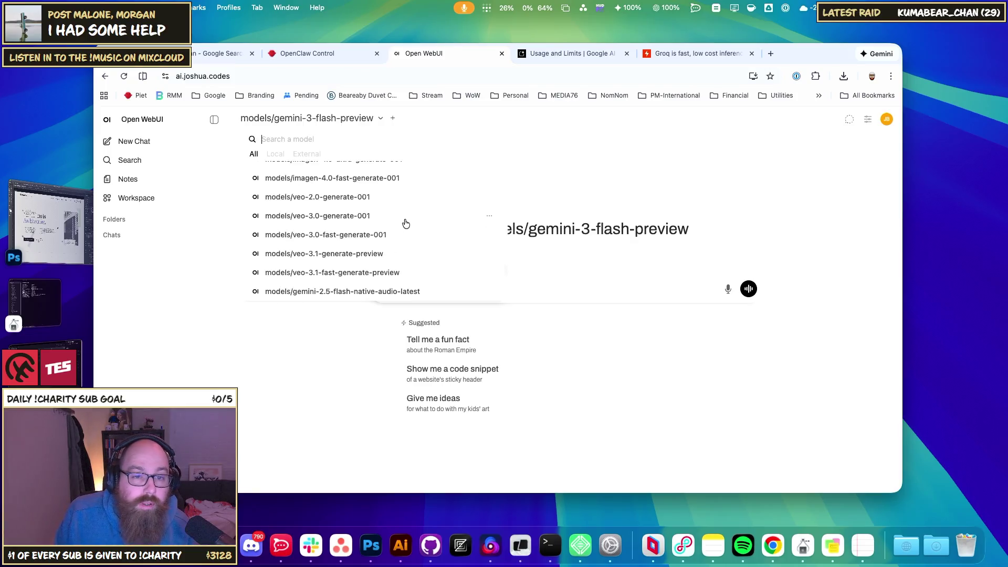
scroll(419, 223, "up", 10)
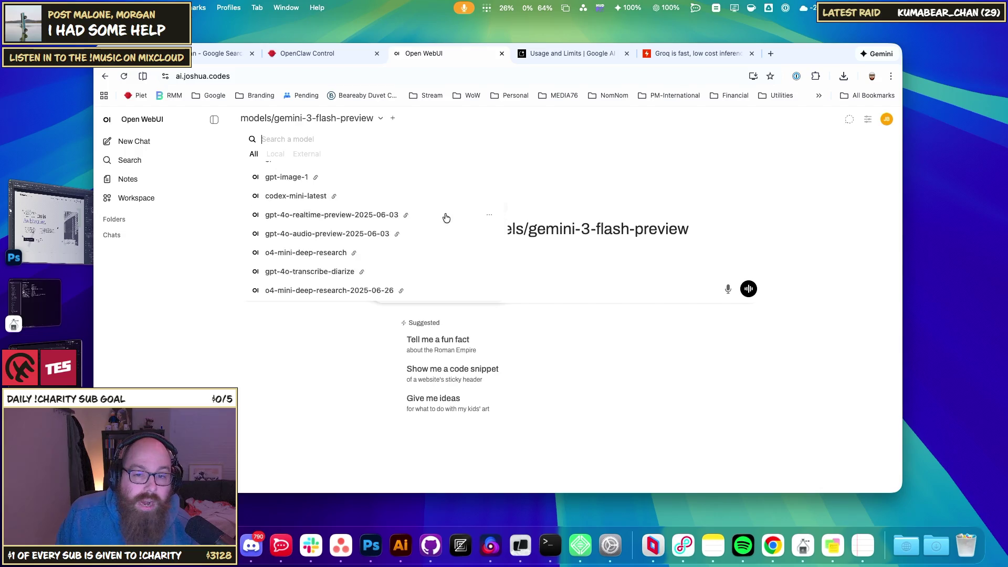
left_click(567, 187)
left_click(141, 199)
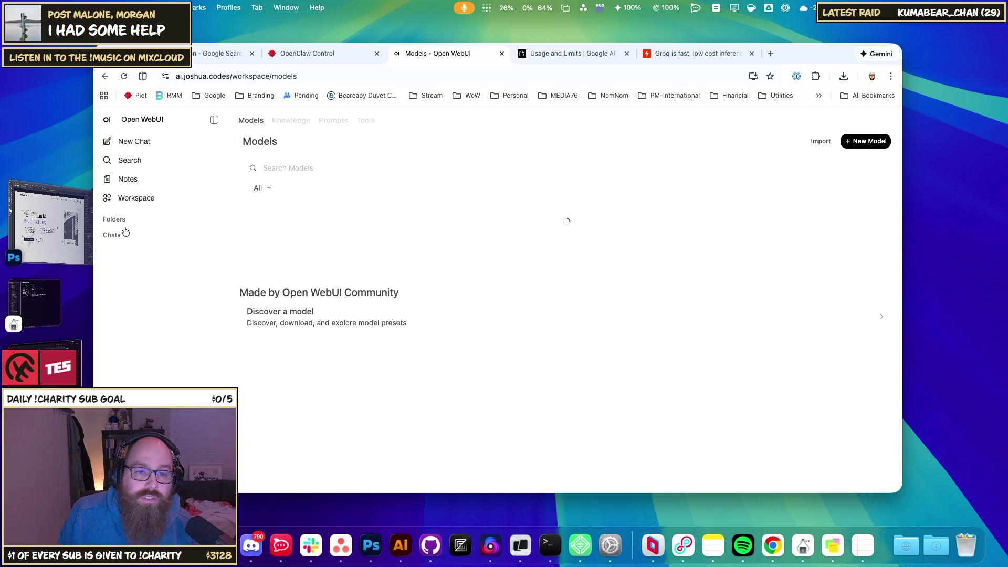
left_click(131, 184)
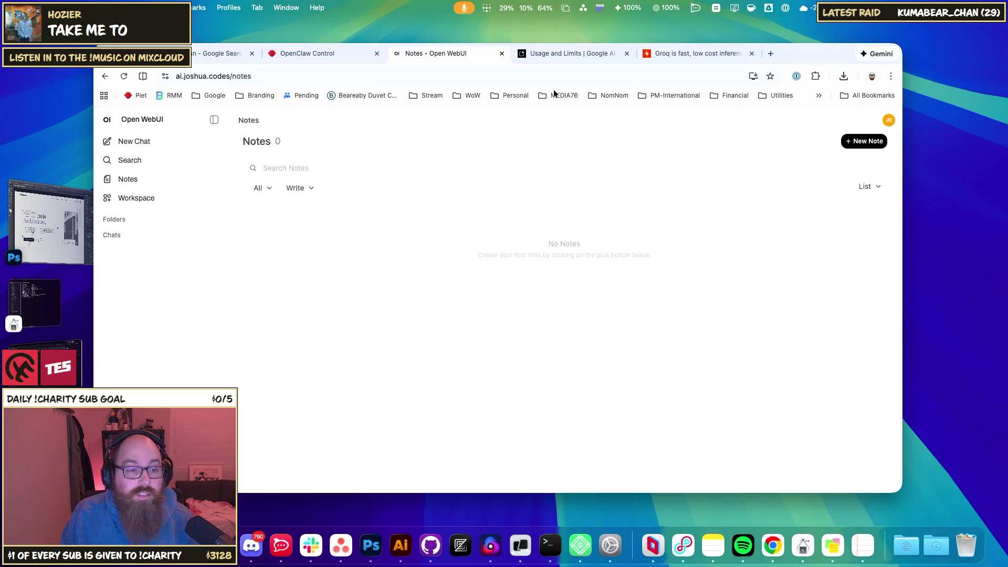
left_click(582, 72)
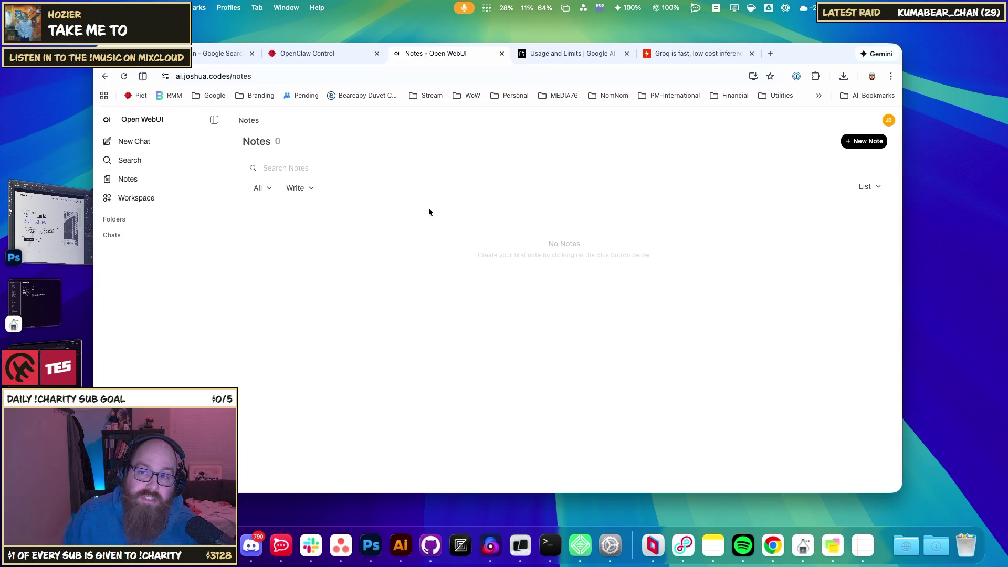
left_click_drag(790, 53, 844, 50)
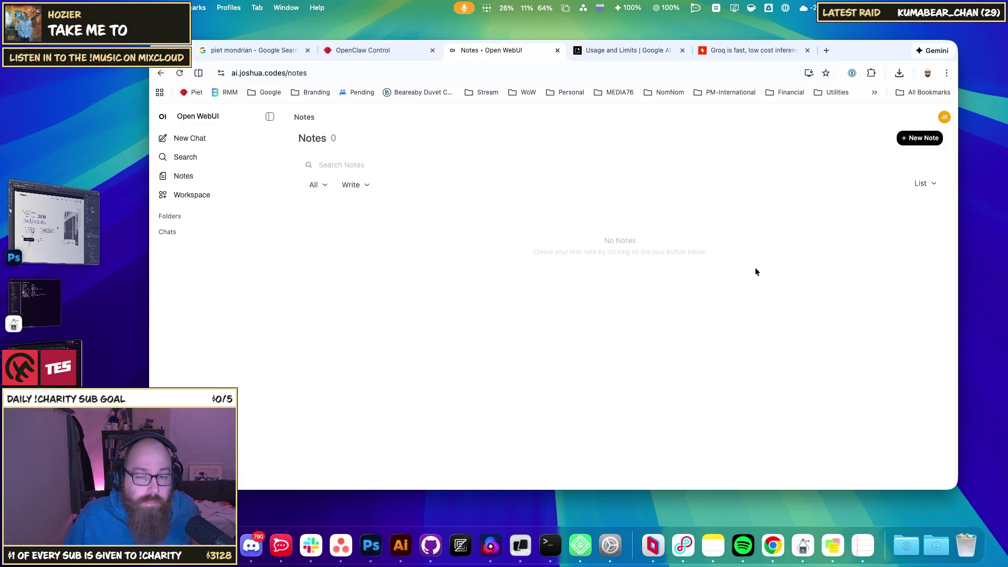
left_click(330, 70)
mouse_move(264, 74)
left_mouse_down()
mouse_move(309, 82)
mouse_move(315, 73)
mouse_move(310, 82)
left_mouse_up()
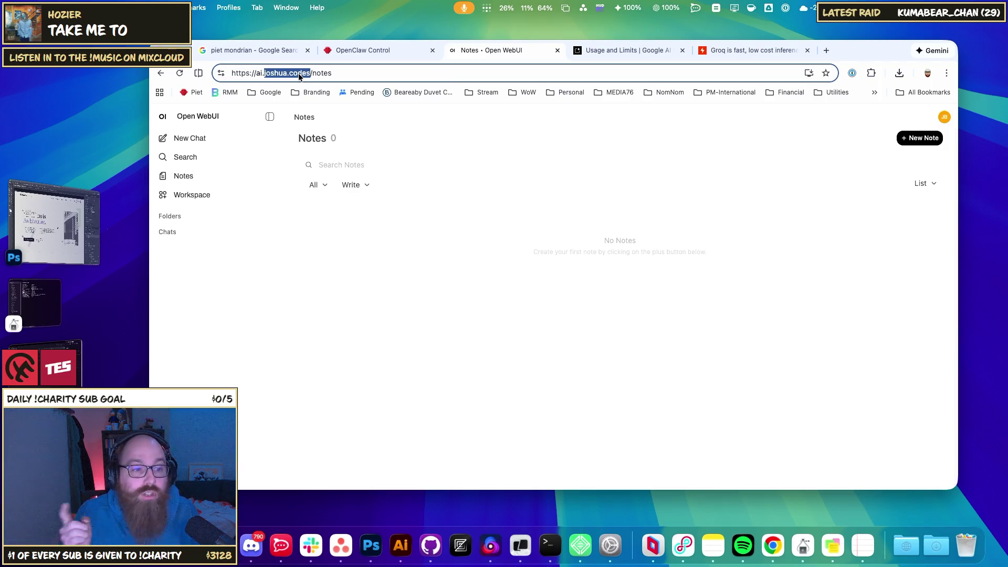
Step: Load the joshua.work portfolio in a fresh tab, then switch over to Discord
left_click(826, 50)
type("joshua.")
key("Return")
left_click(625, 72)
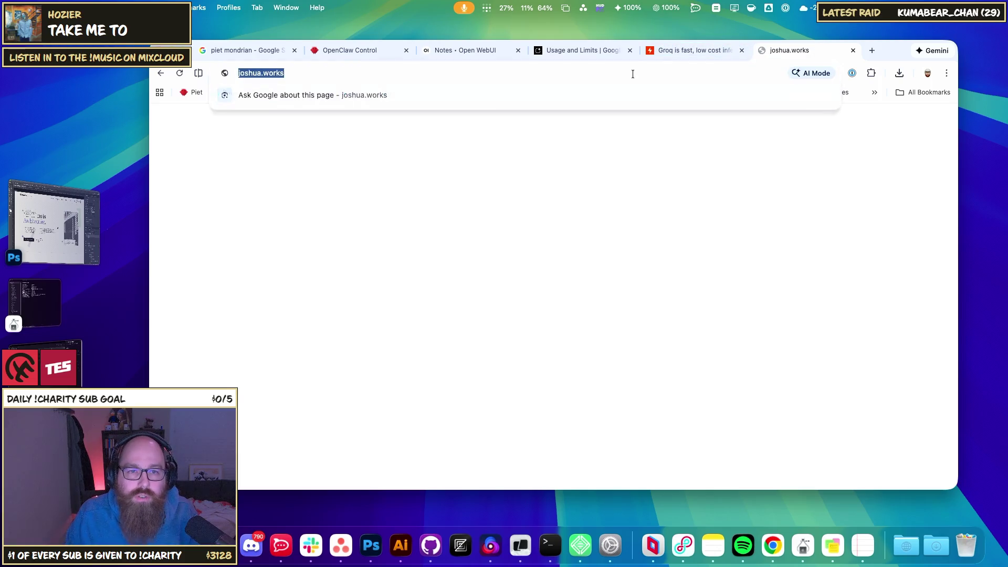
key("Return")
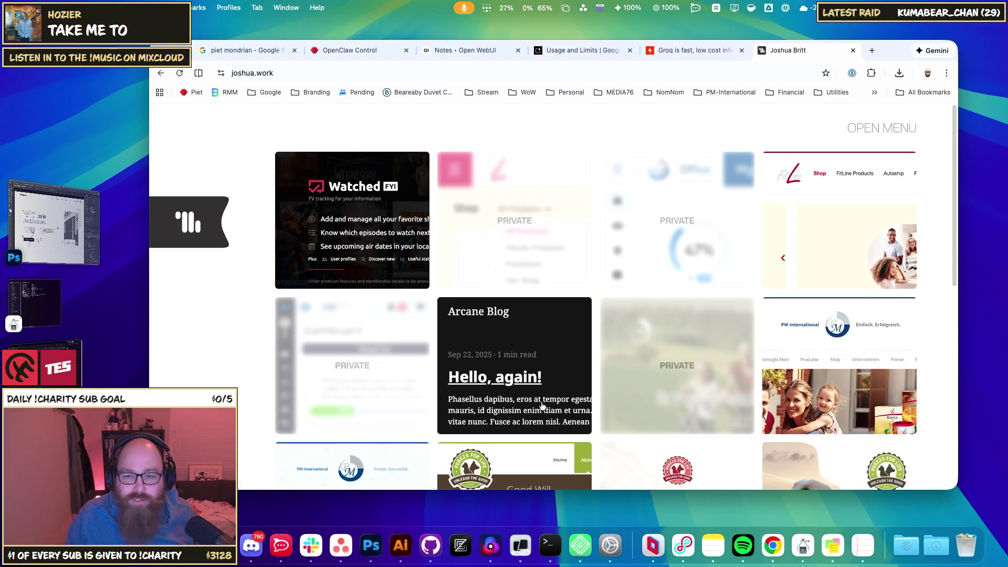
left_click(250, 545)
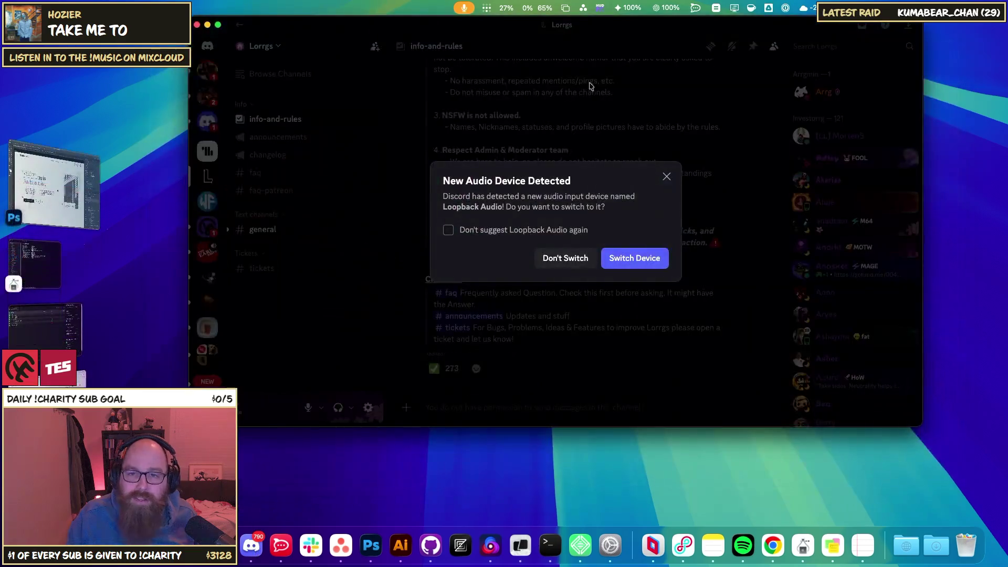
Step: Hide Discord and bring the Chrome window with the portfolio tab forward
key("super+h")
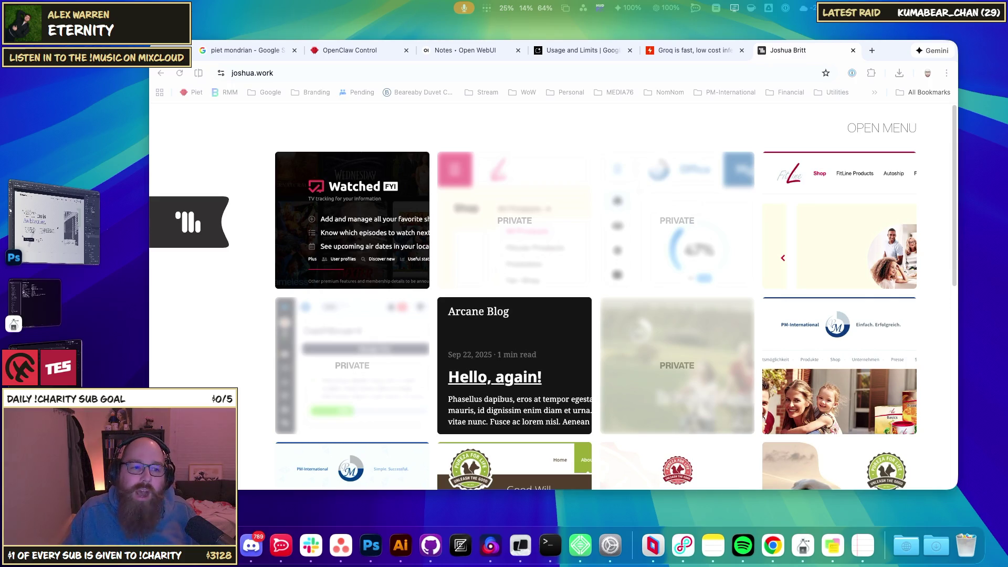
left_click(871, 47)
Step: In a new tab, search the web for 'google ai studio'
left_click(871, 50)
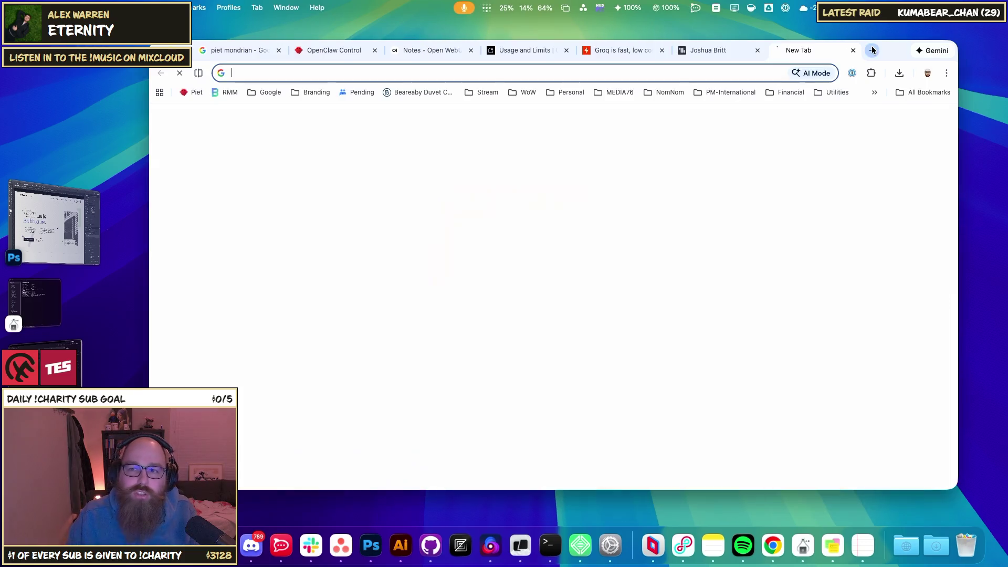
type("st")
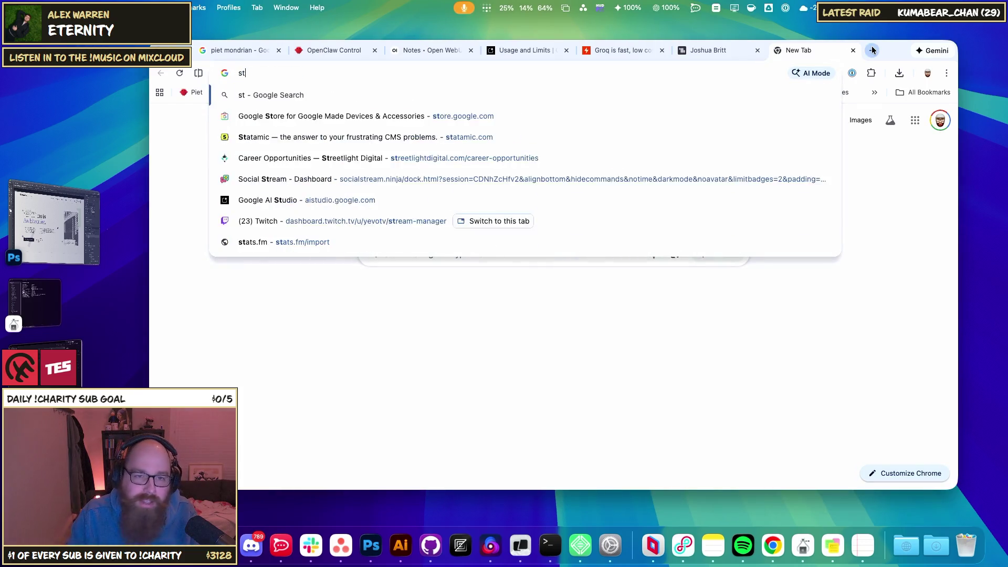
key("BackSpace")
key("BackSpace")
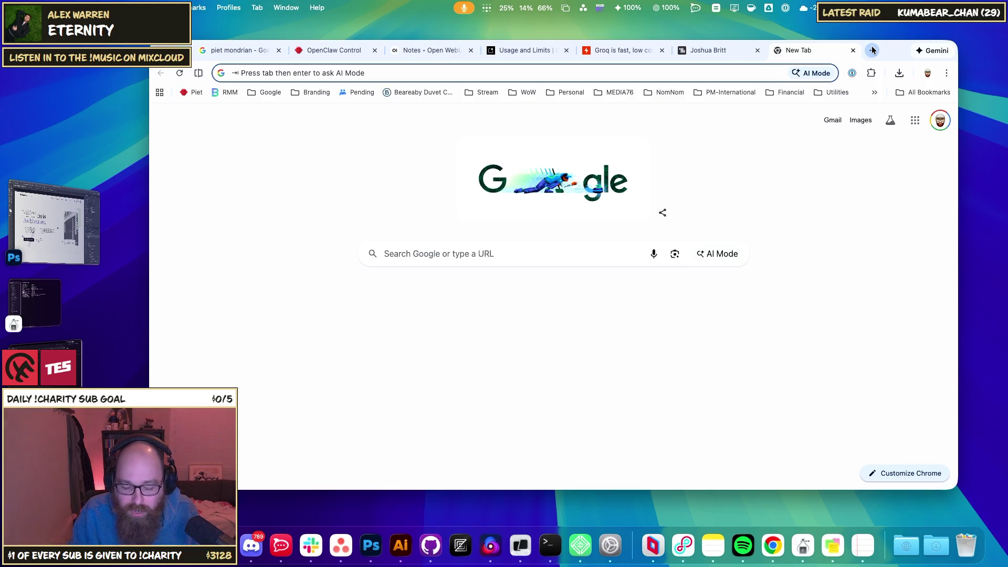
type("s")
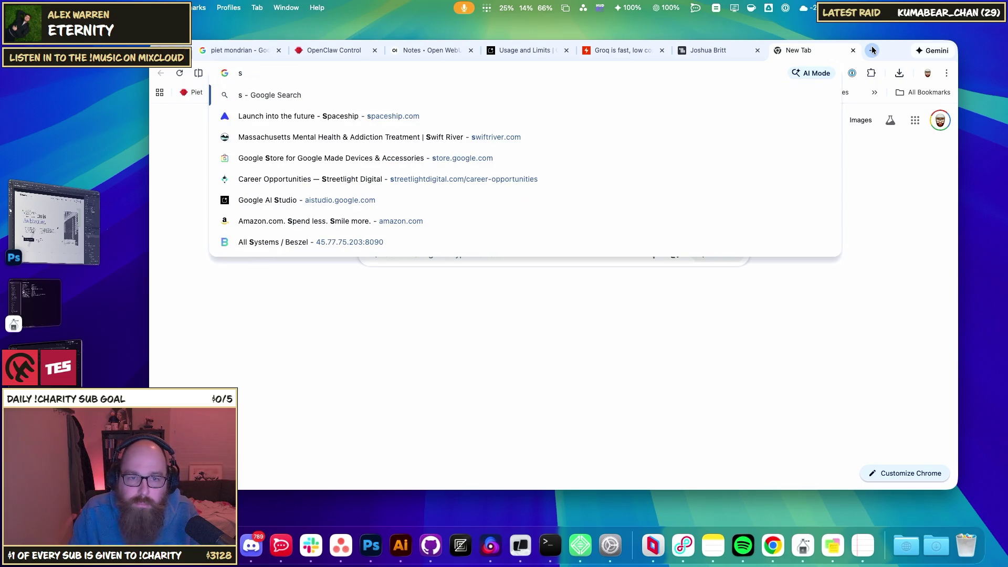
type("um")
key("BackSpace")
key("BackSpace")
key("BackSpace")
type("s")
key("BackSpace")
key("BackSpace")
type("google a")
key("BackSpace")
type("st")
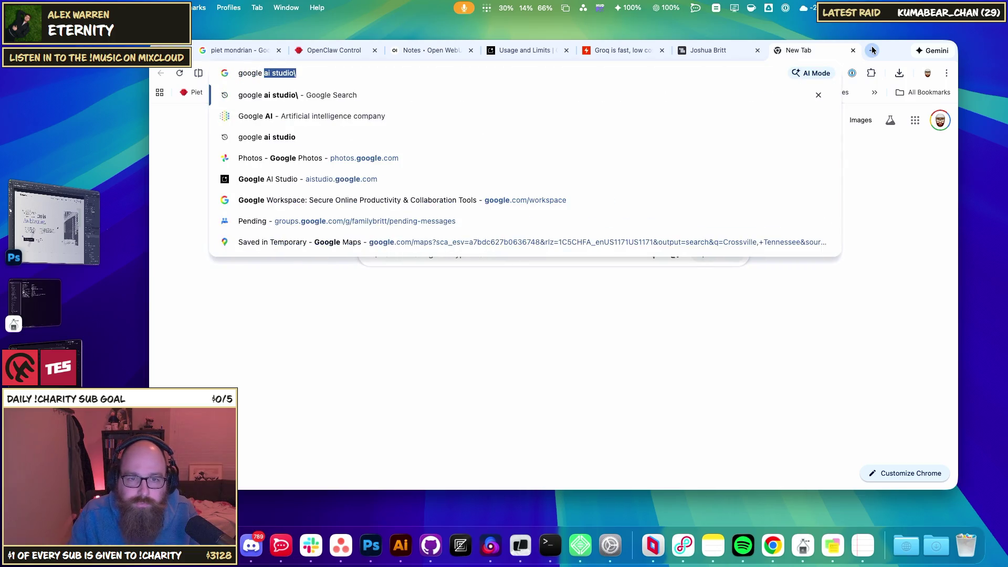
key("BackSpace")
key("BackSpace")
type("ai studio\\")
key("Return")
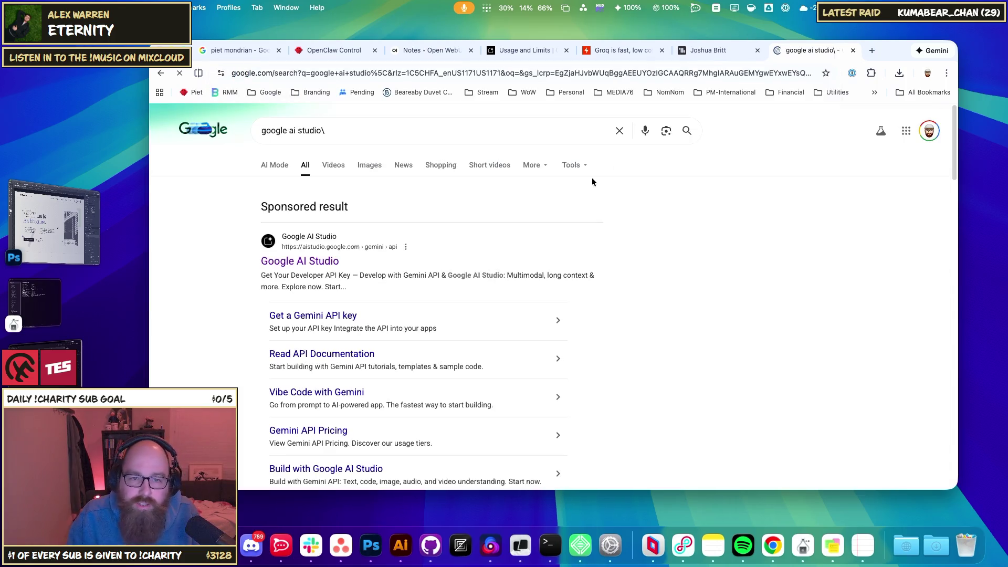
Step: Open Google AI Studio from the results and go to its Build page
left_click(330, 259)
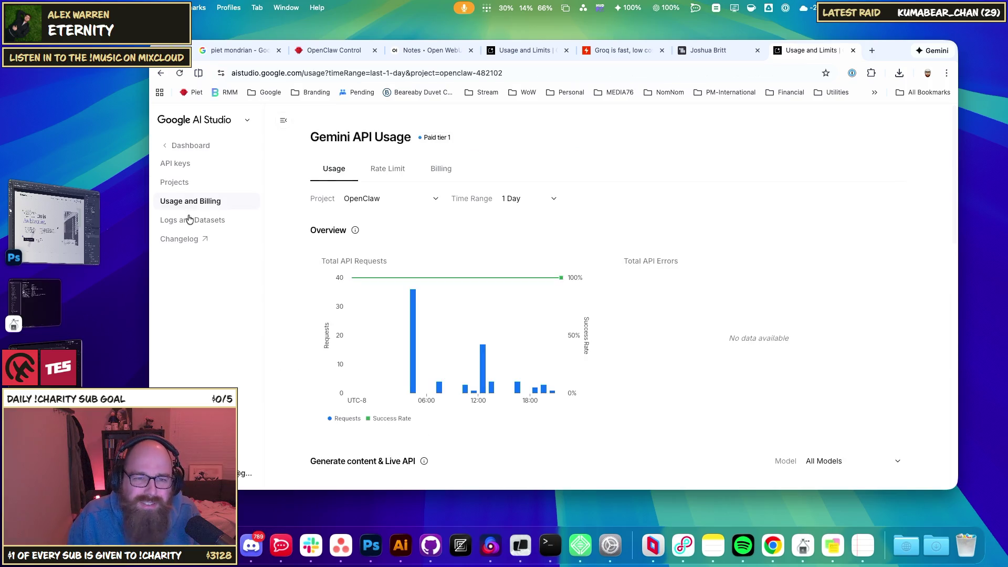
left_click(190, 145)
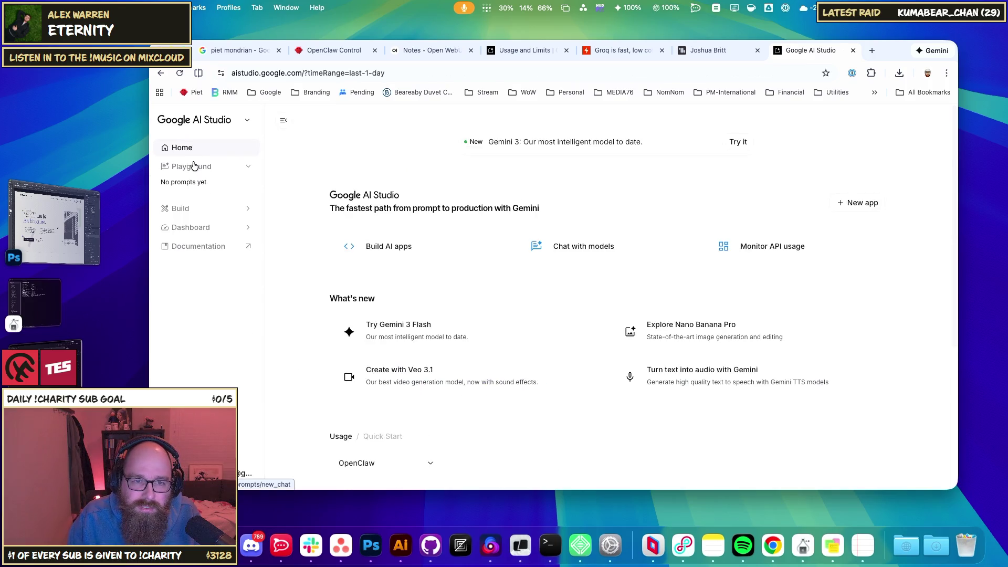
left_click(193, 166)
left_click(180, 208)
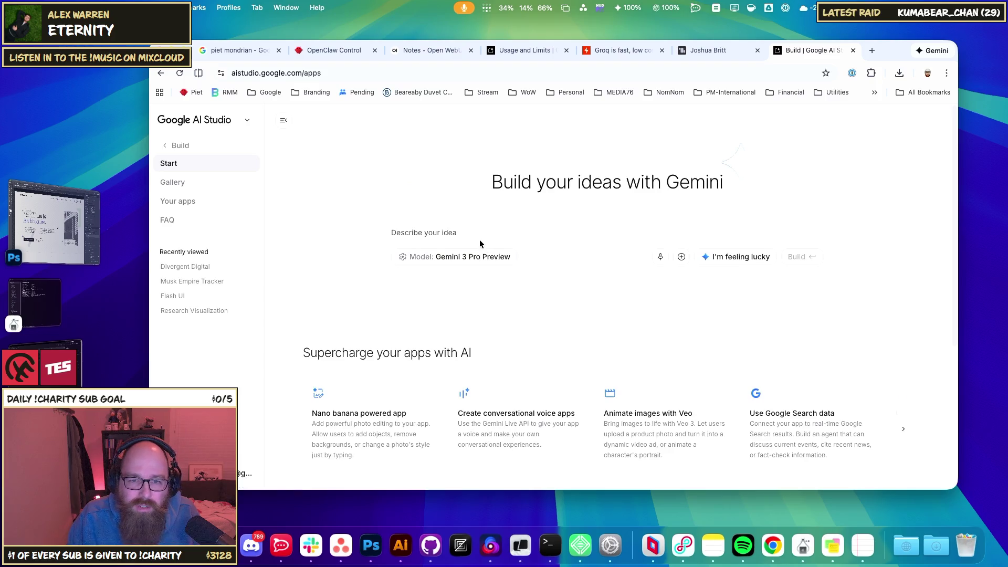
Step: Prompt for an interactive WoW site of class pick percentages mapped against race, then build
type("Build")
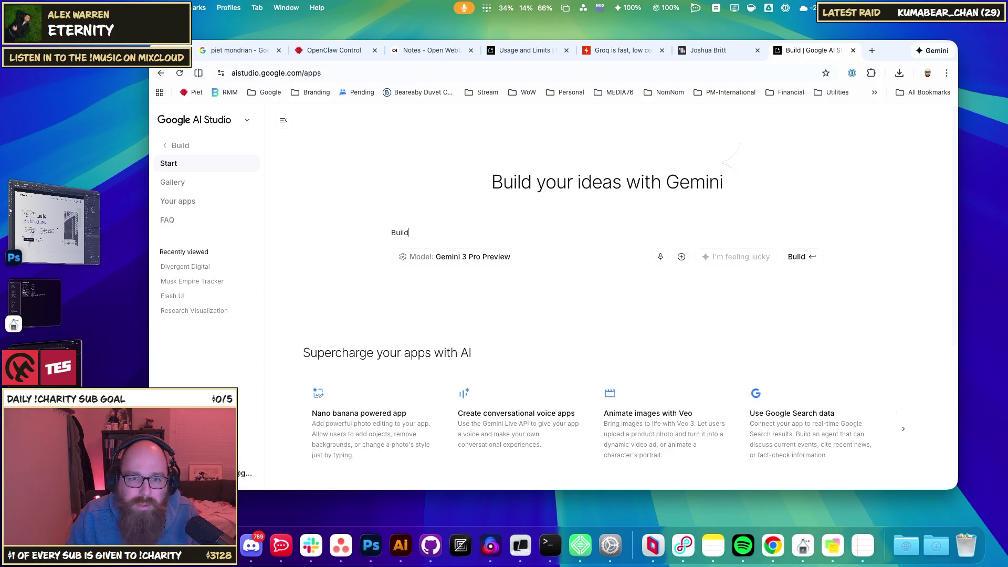
type(" me a w")
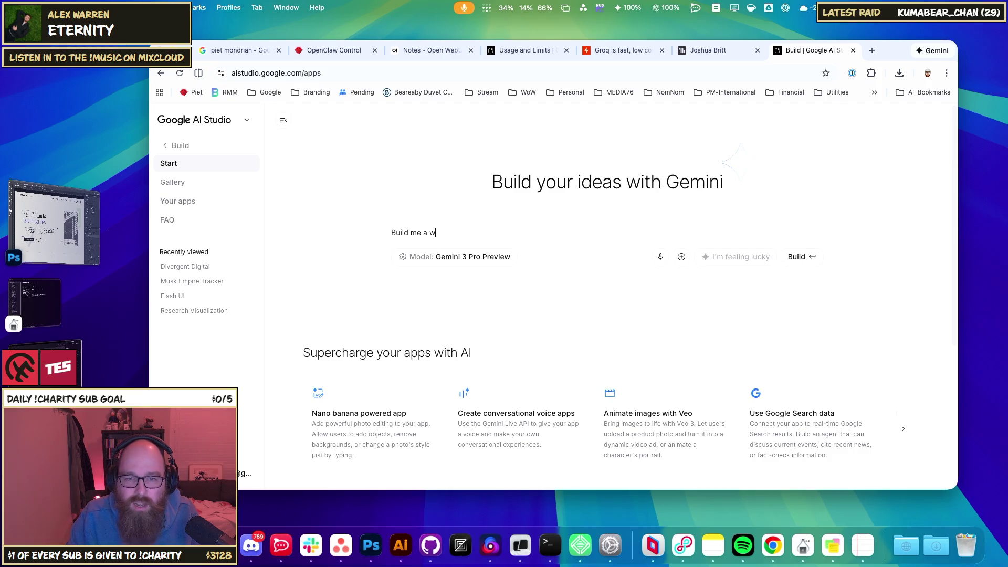
type("orld of warcraft ")
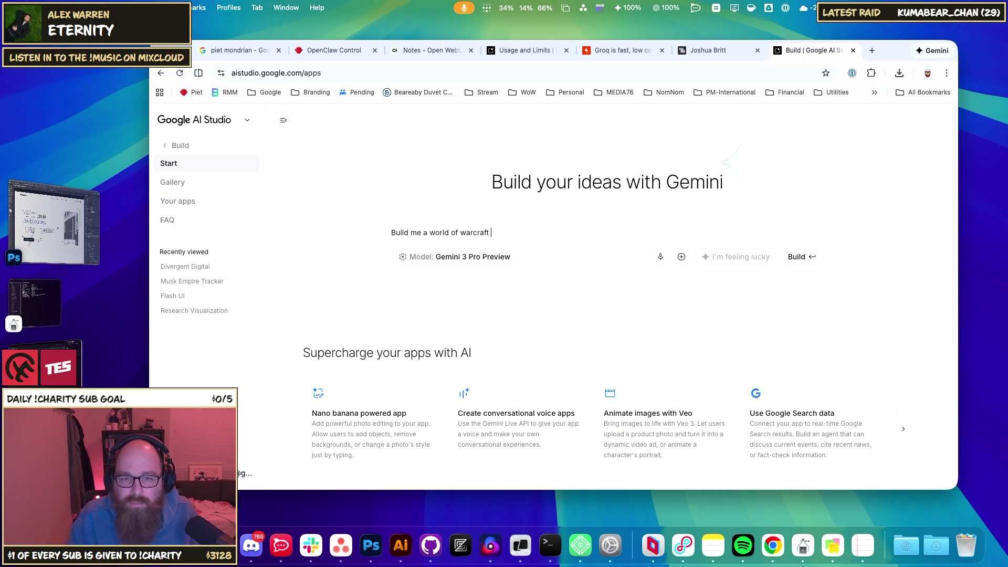
type("website that")
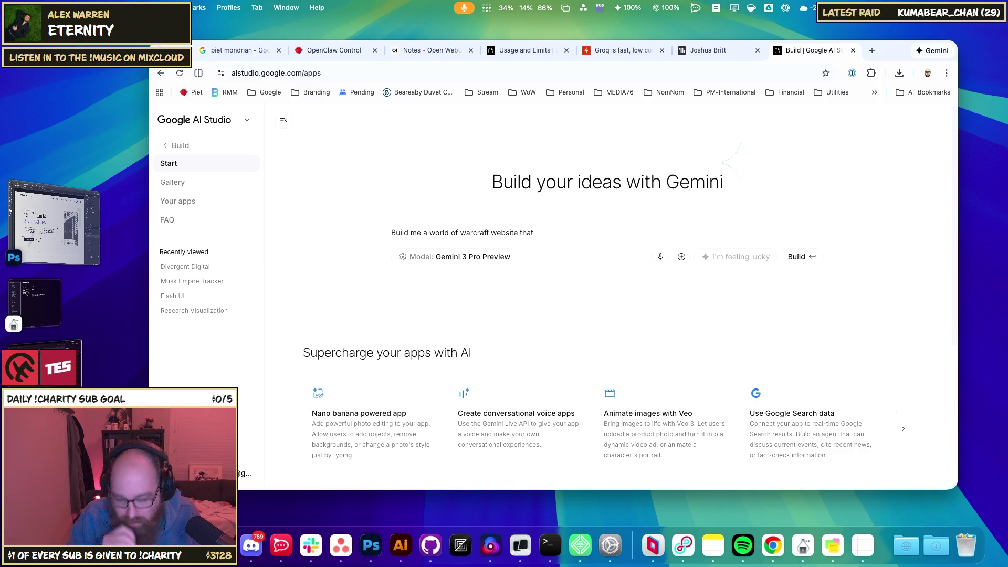
type(" uses data ")
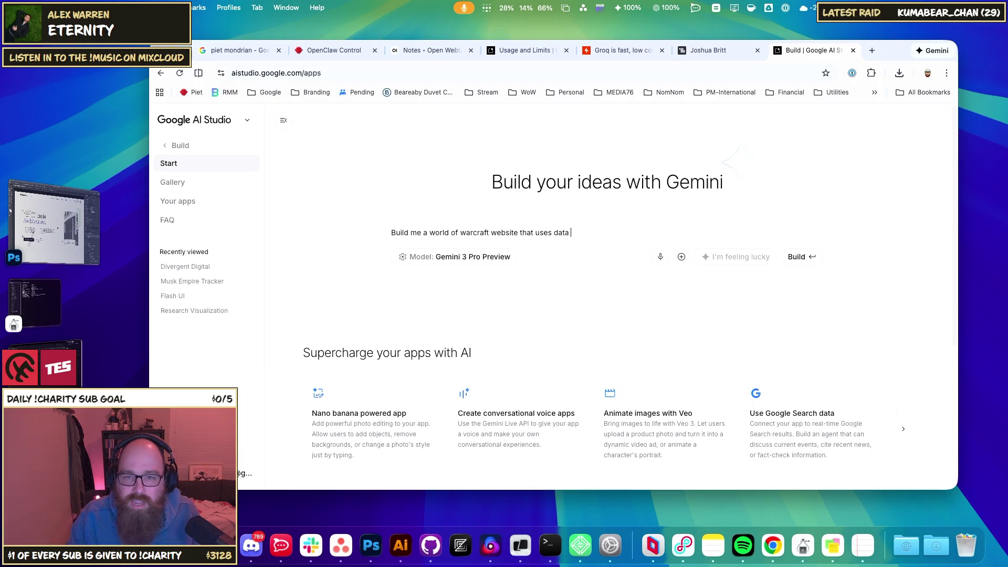
type("on how many ")
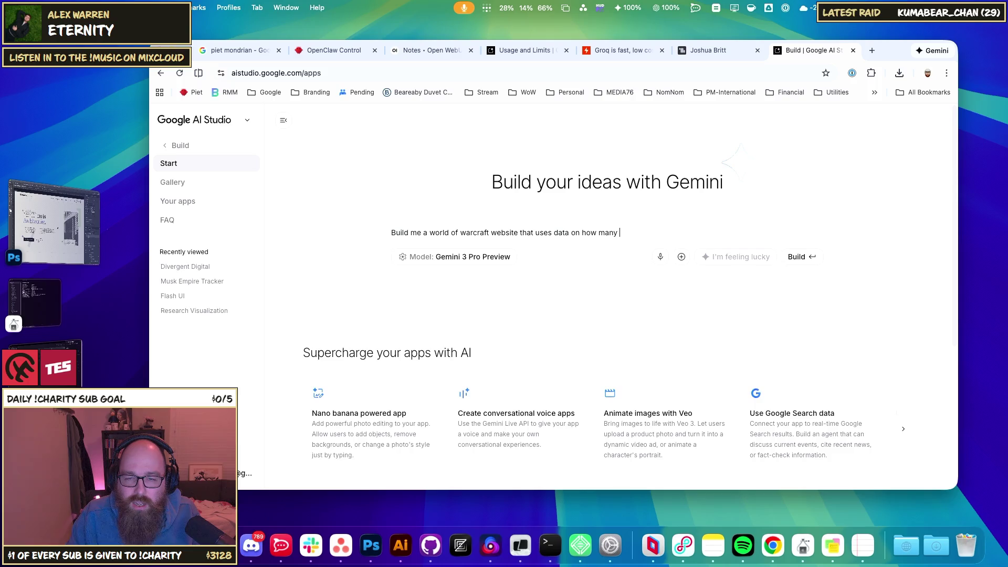
key("BackSpace")
key("BackSpace")
key("BackSpace")
key("BackSpace")
key("BackSpace")
key("BackSpace")
key("BackSpace")
key("BackSpace")
key("BackSpace")
type("what perce")
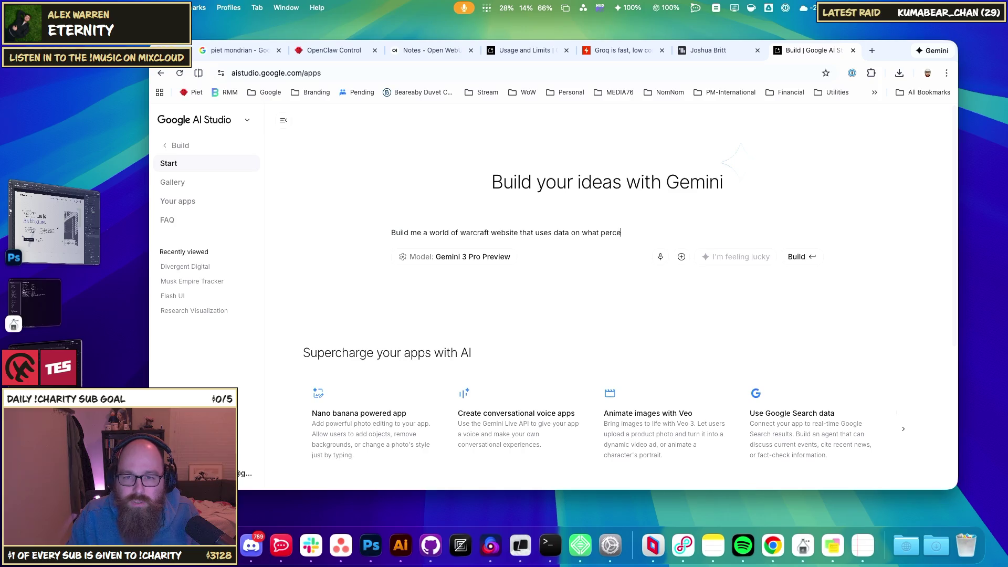
type("ntages peopl")
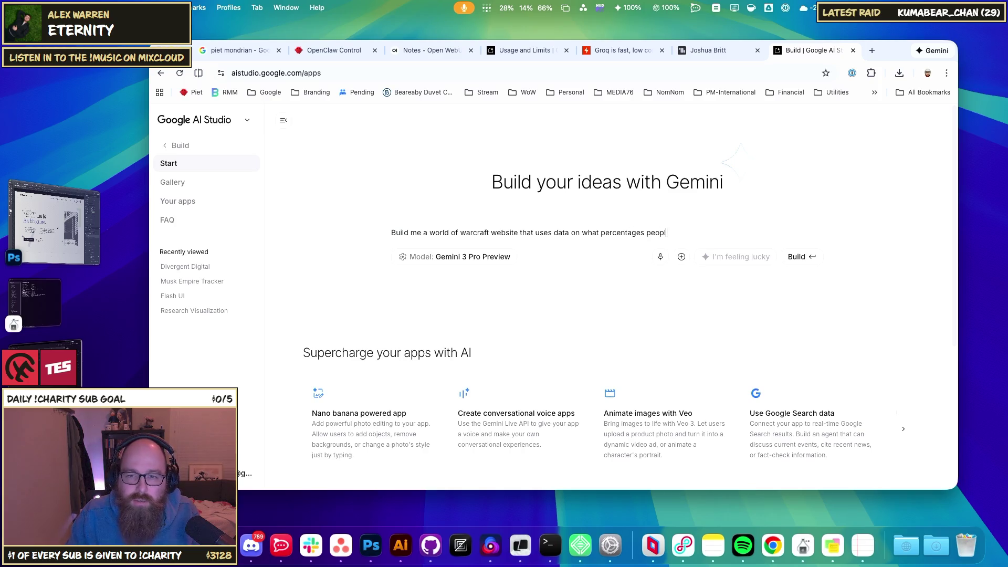
type("e choose")
key("BackSpace")
key("BackSpace")
key("BackSpace")
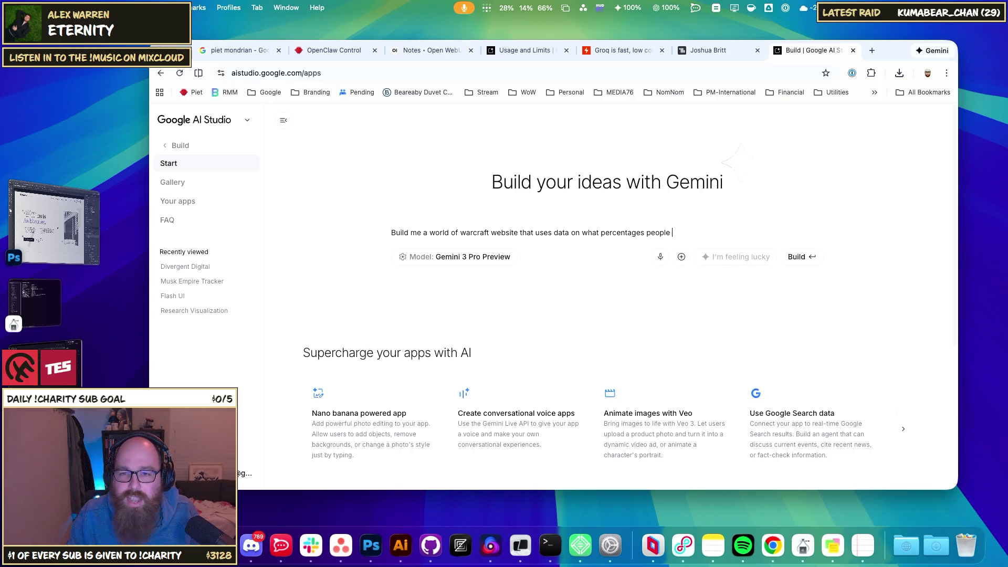
key("BackSpace")
key("BackSpace")
key("BackSpace")
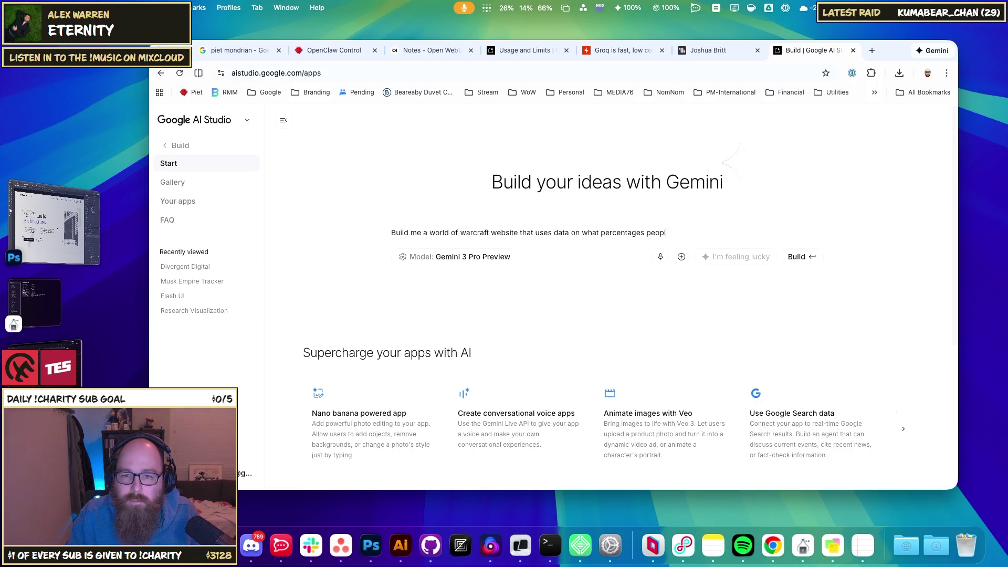
type("each ")
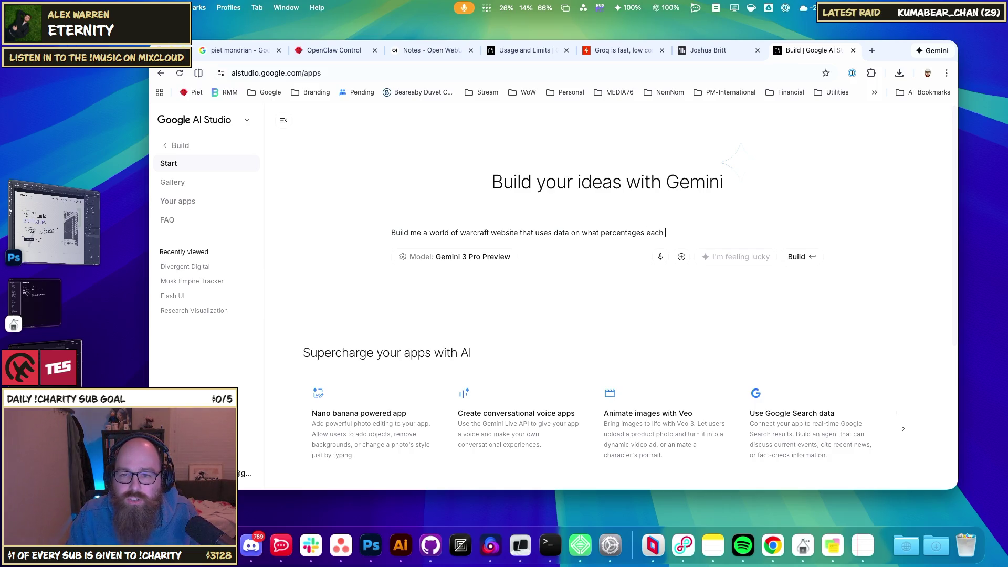
type("class ")
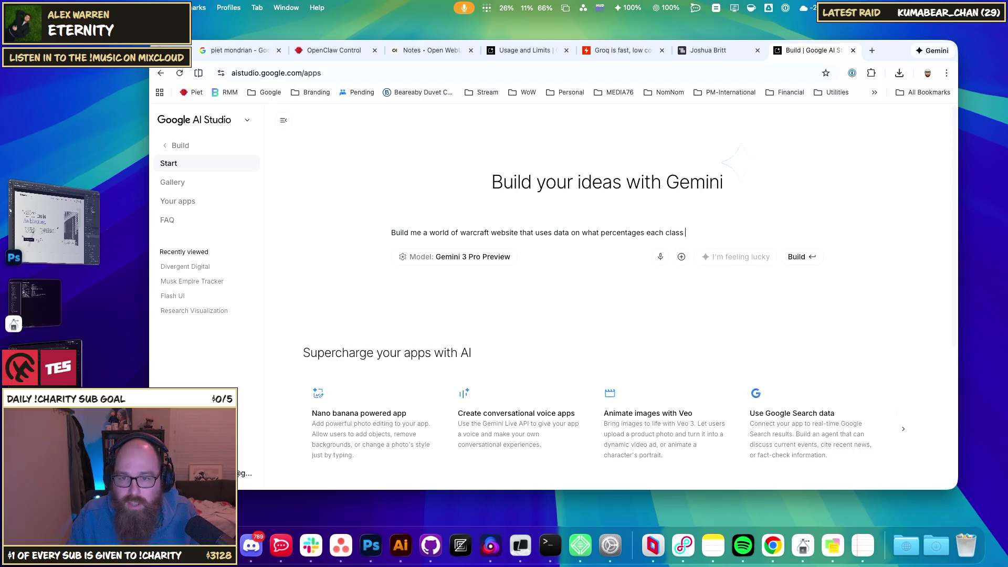
type("has. Ma")
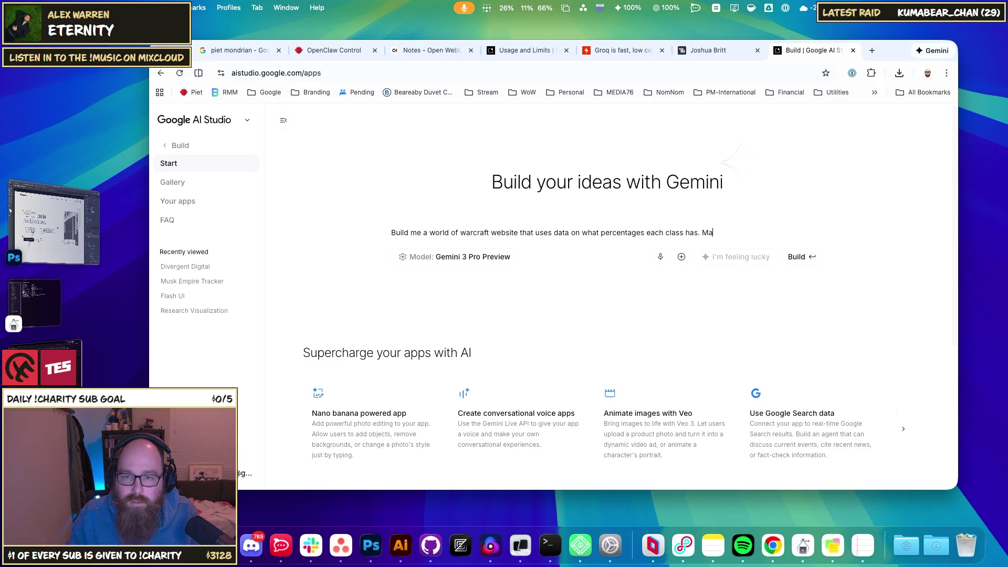
type("ybe map it againt")
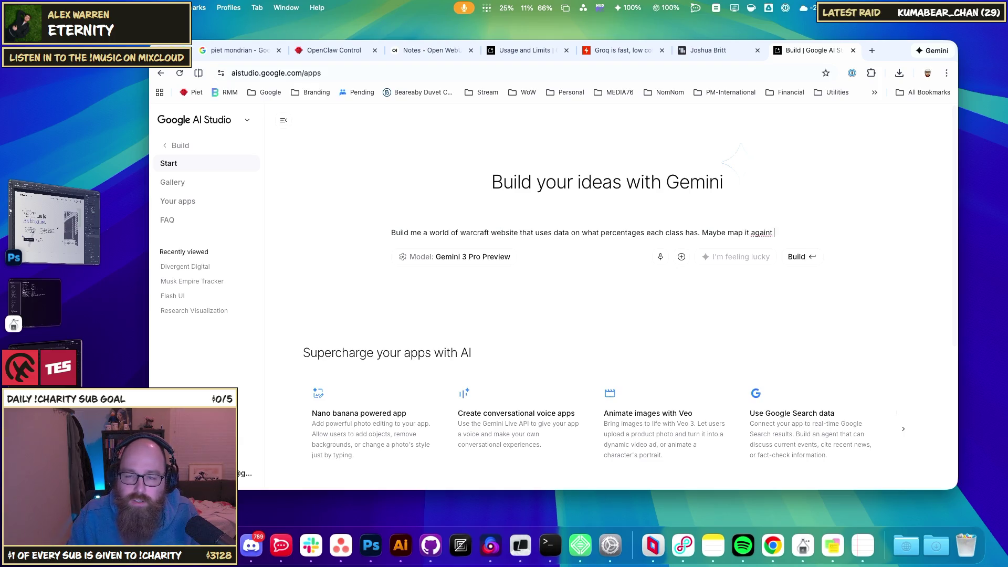
type("st what ra")
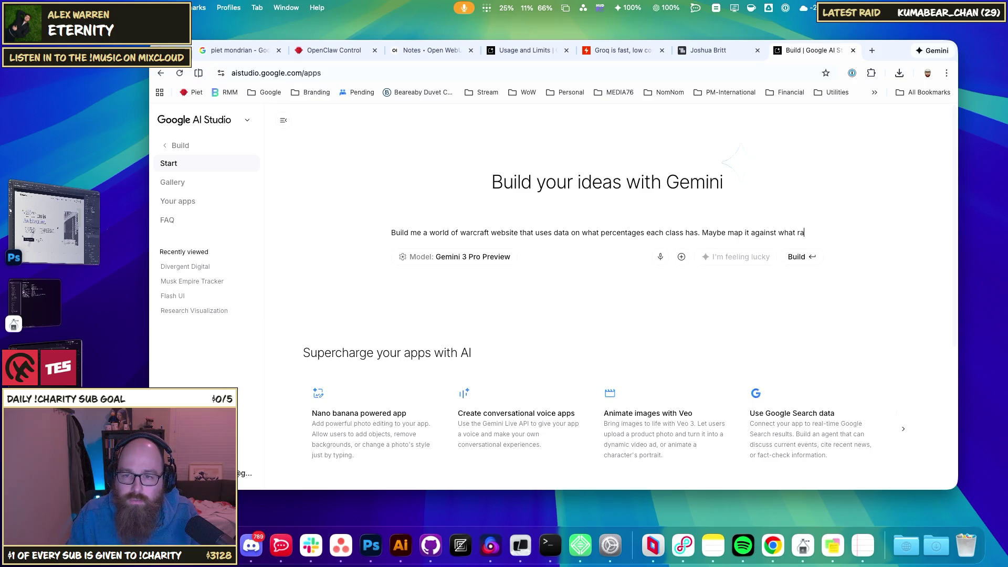
type("ce they choose ")
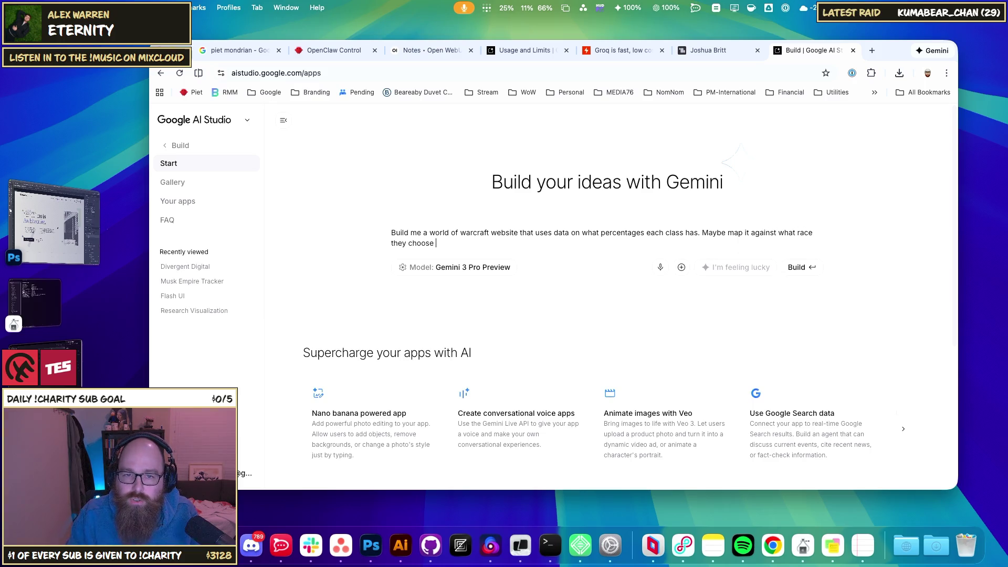
type("too. Make it interacti")
type("ve. ")
type("B")
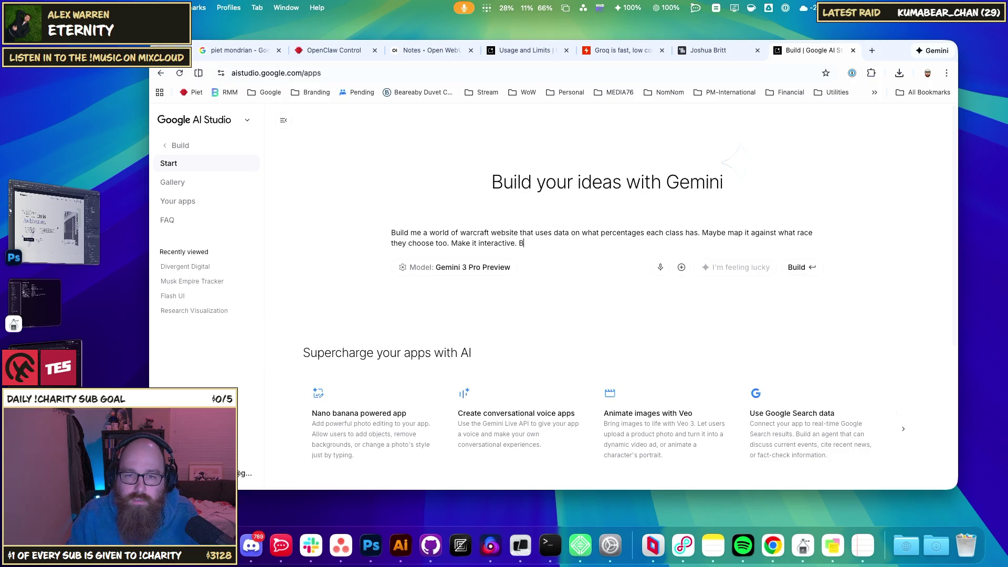
key("BackSpace")
type("Clean but ")
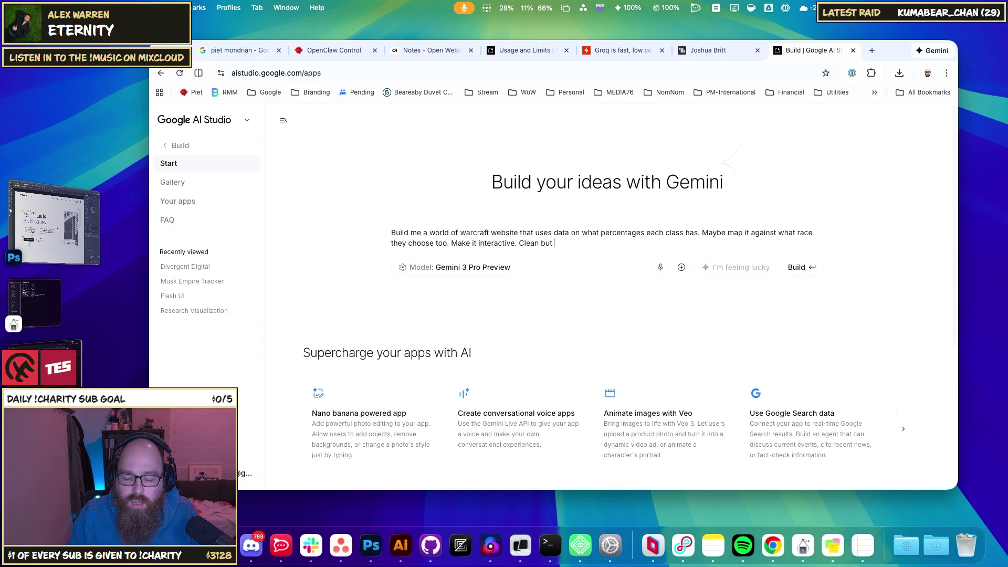
type("stil")
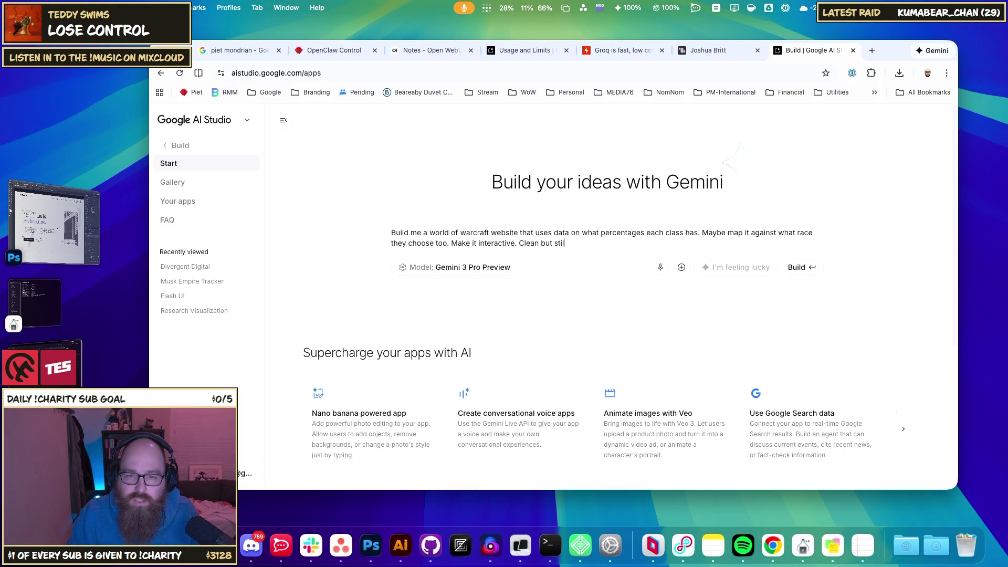
type("l within blizzard's sty")
type("le.")
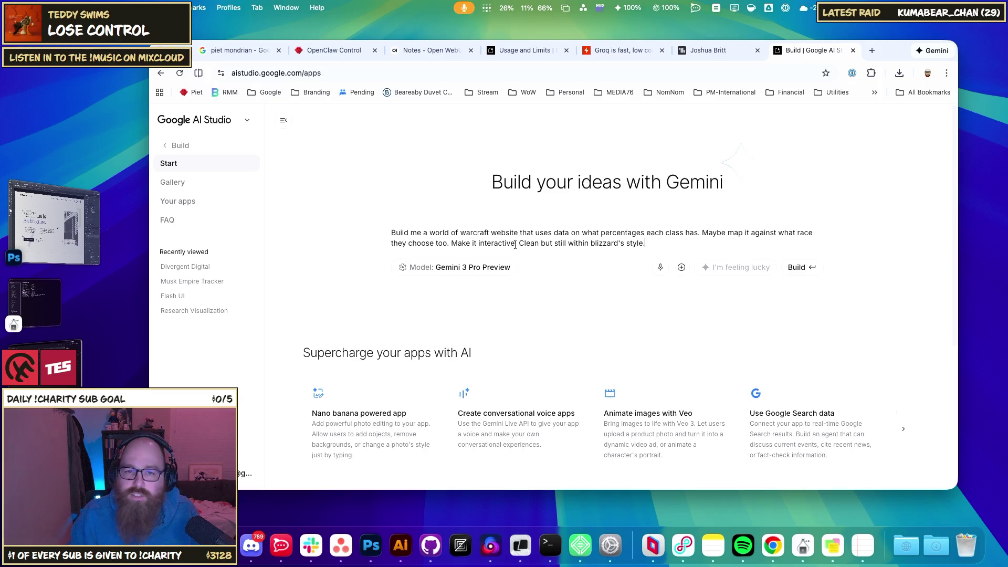
left_click(811, 270)
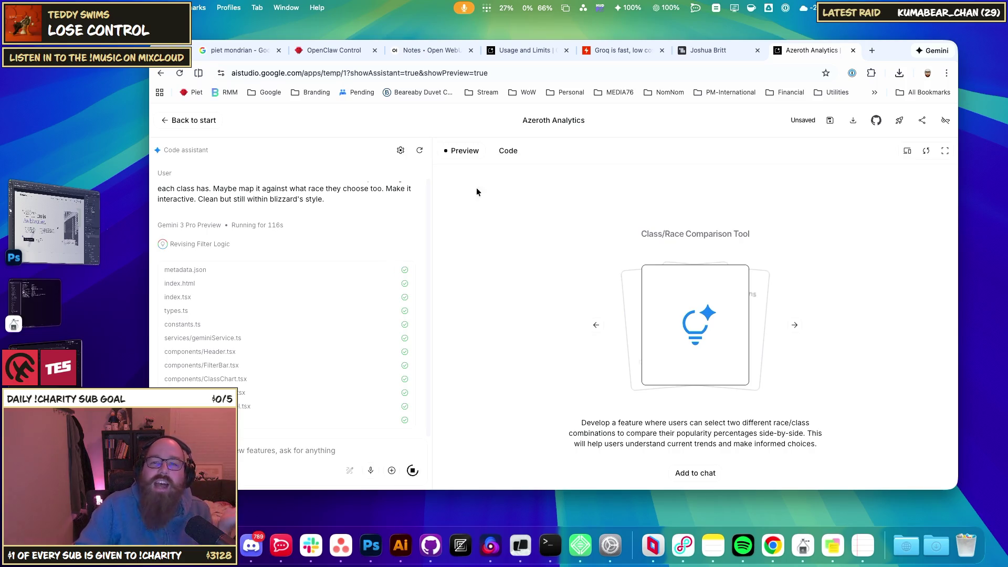
Step: Shift the browser window left and up with Ctrl+Alt+C while Azeroth Analytics generates
key("ctrl+alt+c")
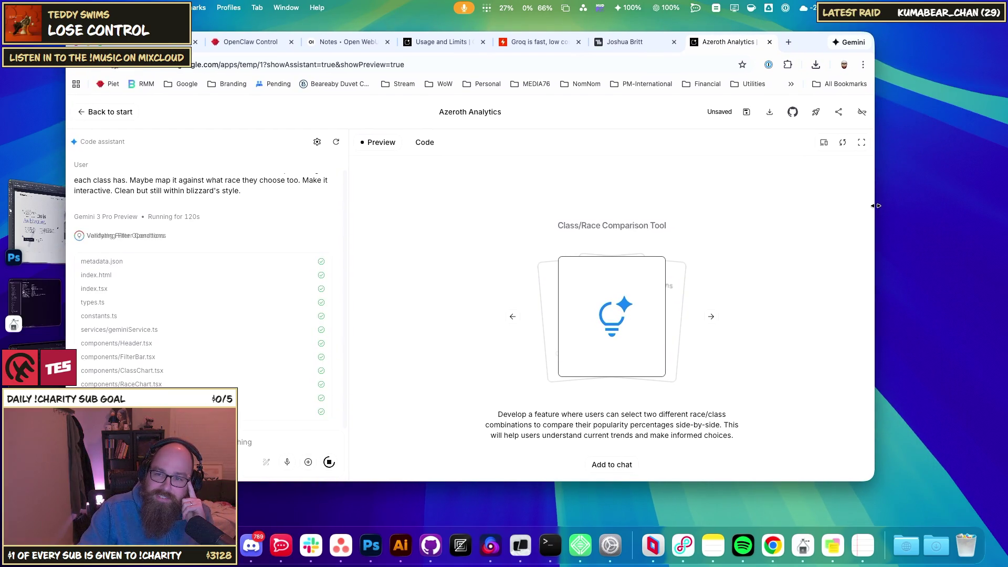
Step: Enlarge the Chrome window wider and taller with Ctrl+Alt+= while the build runs
key("ctrl+alt+equal")
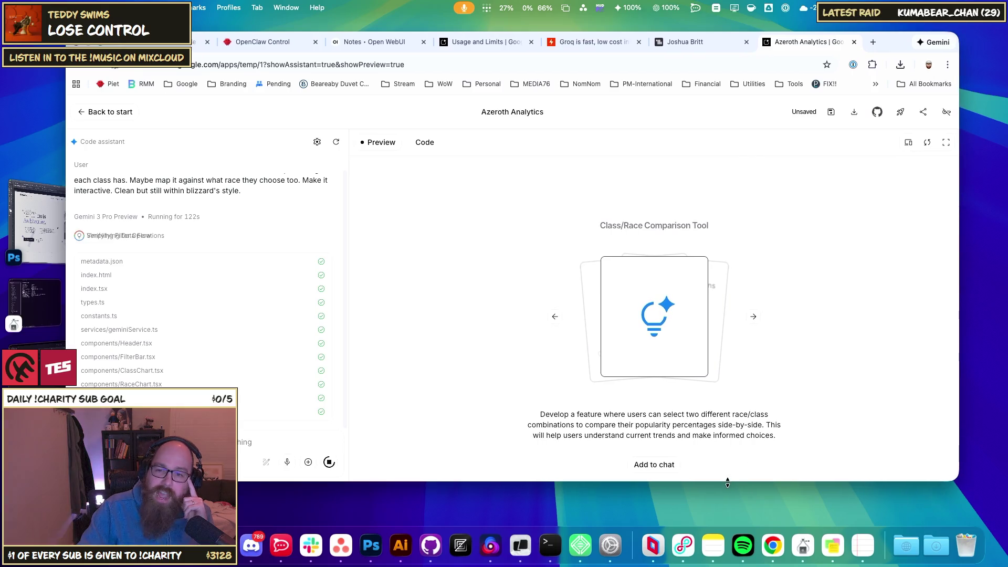
key("ctrl+alt+equal")
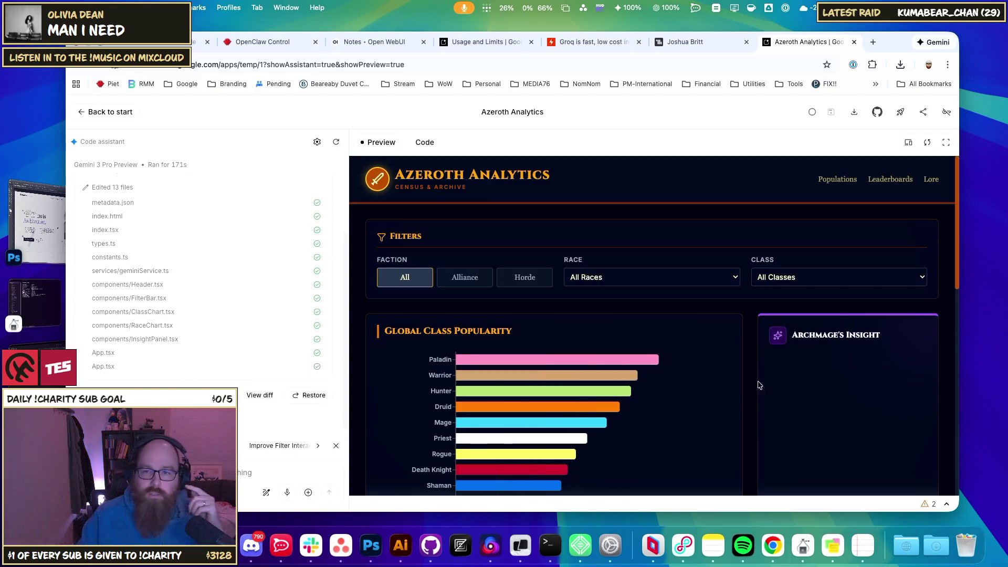
Step: Scroll the Azeroth Analytics preview and toggle the All, Alliance and Horde faction filters
scroll(740, 344, "down", 4)
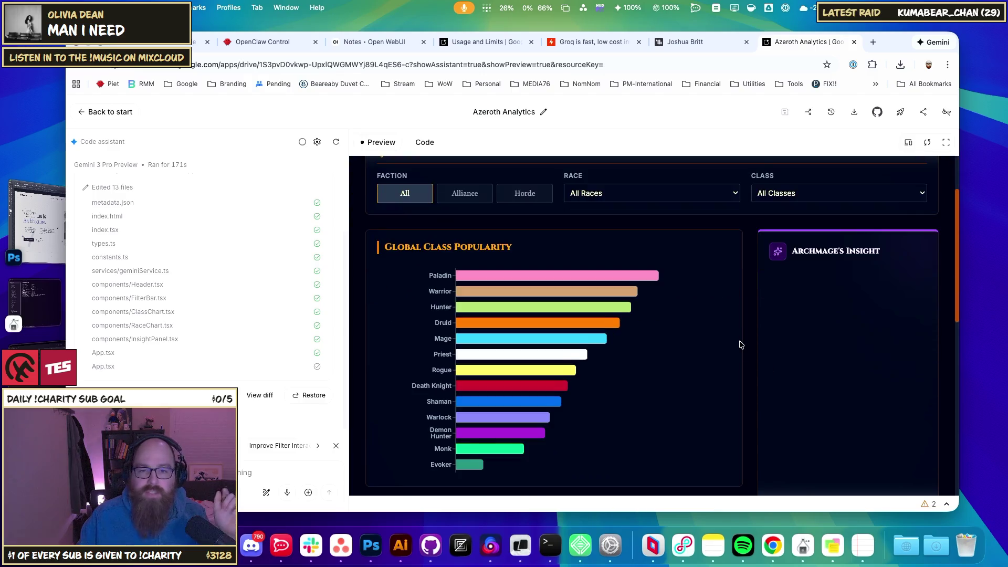
scroll(735, 332, "down", 3)
scroll(683, 333, "up", 5)
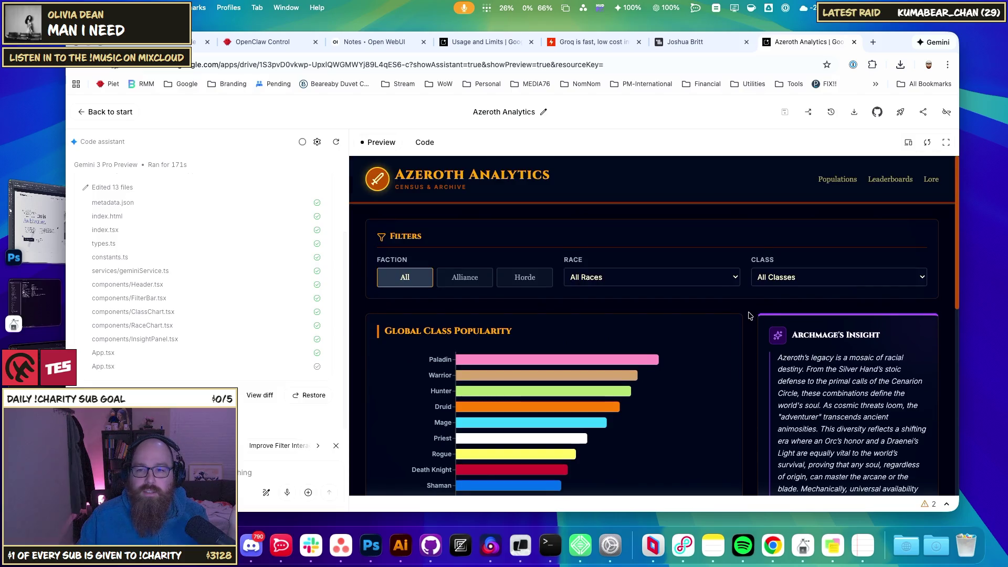
scroll(751, 315, "down", 3)
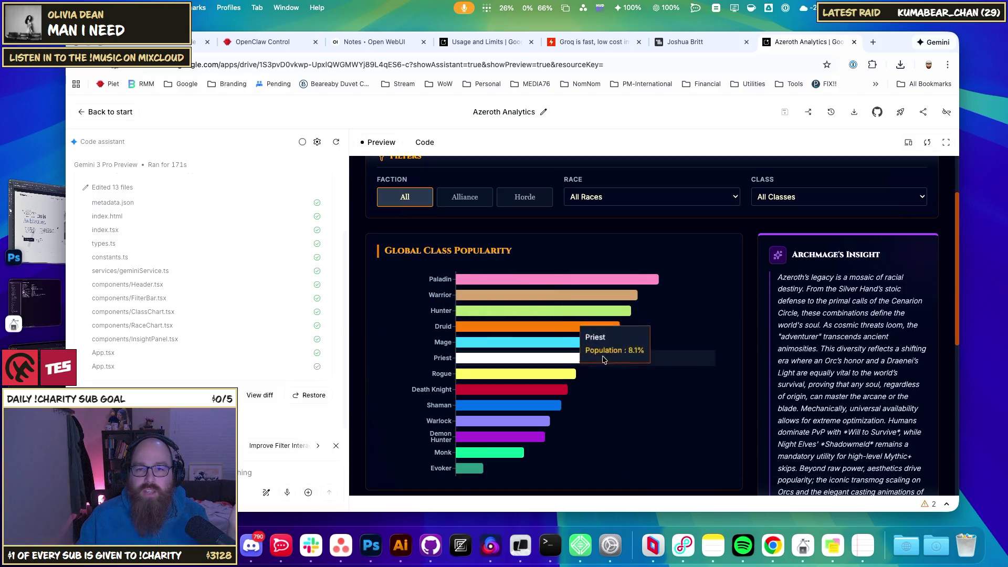
left_click(476, 198)
left_click(475, 198)
left_click(475, 198)
left_click(523, 197)
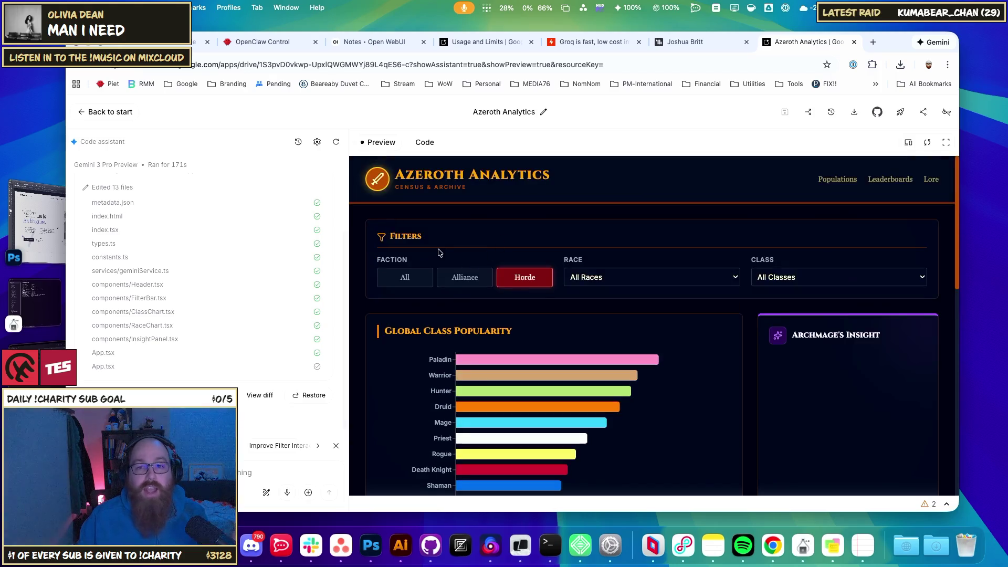
Step: Filter to Alliance and view the class distributions for Dwarf, then Gnome
scroll(473, 264, "down", 3)
scroll(477, 274, "down", 10)
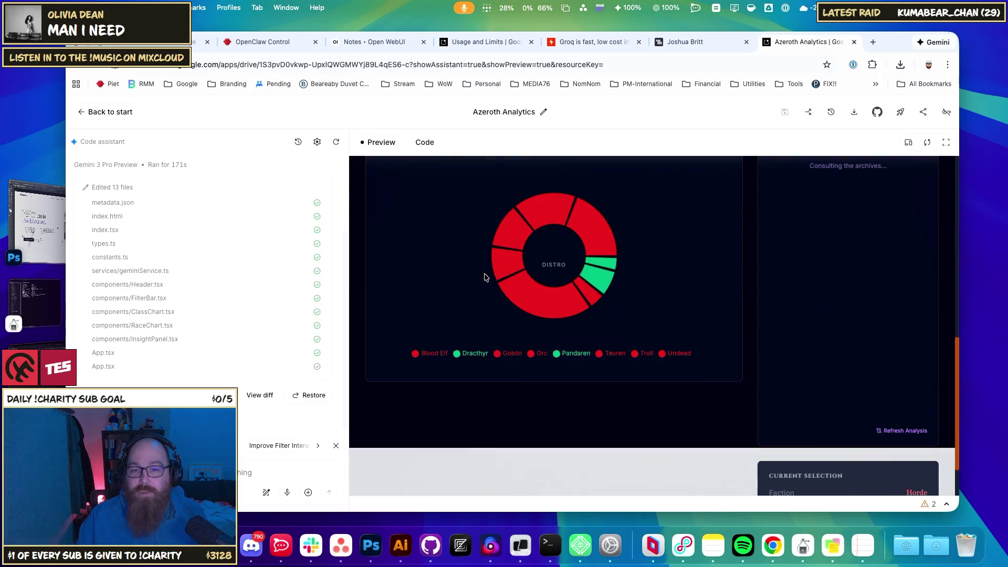
scroll(609, 294, "up", 10)
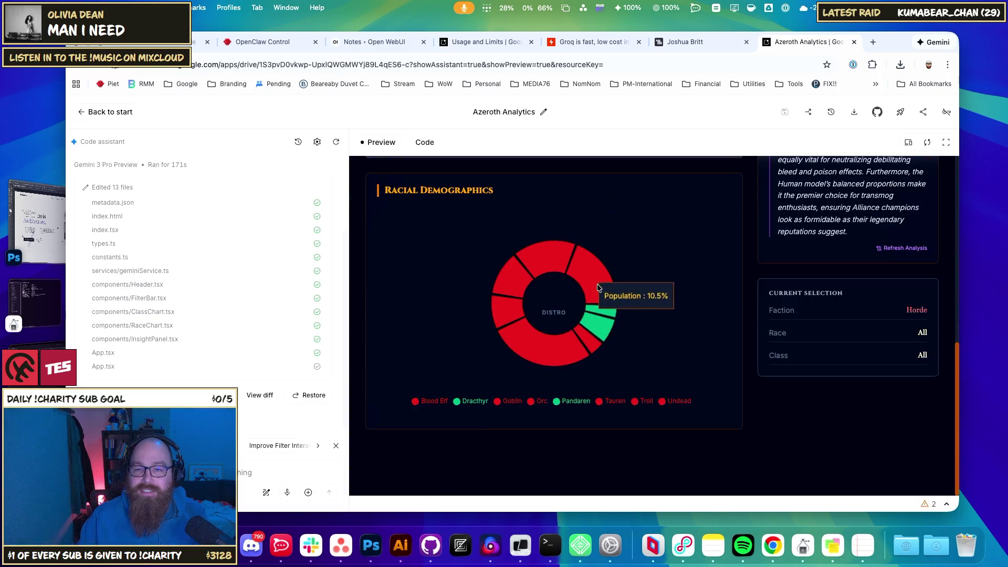
left_click(456, 281)
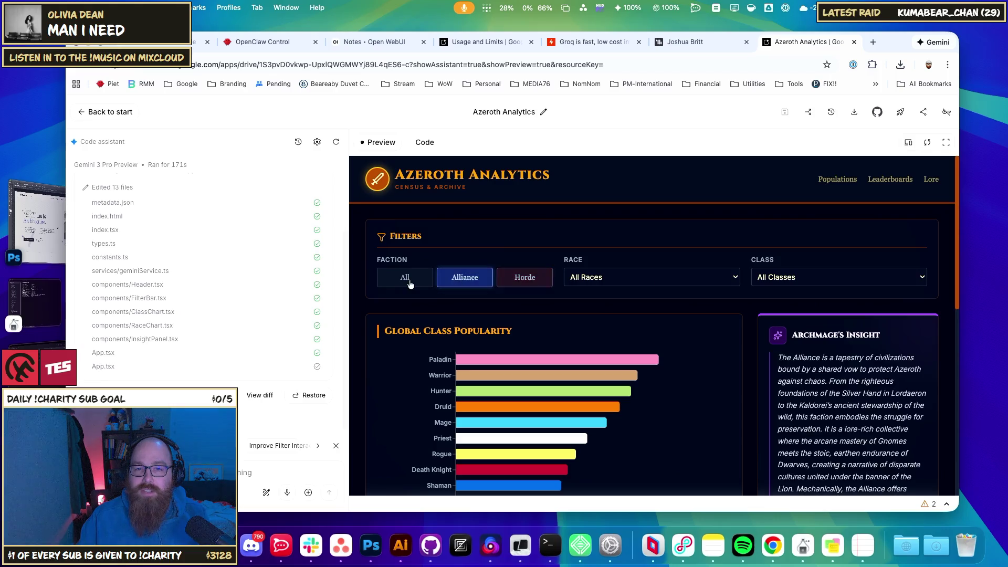
left_click(415, 284)
left_click(454, 284)
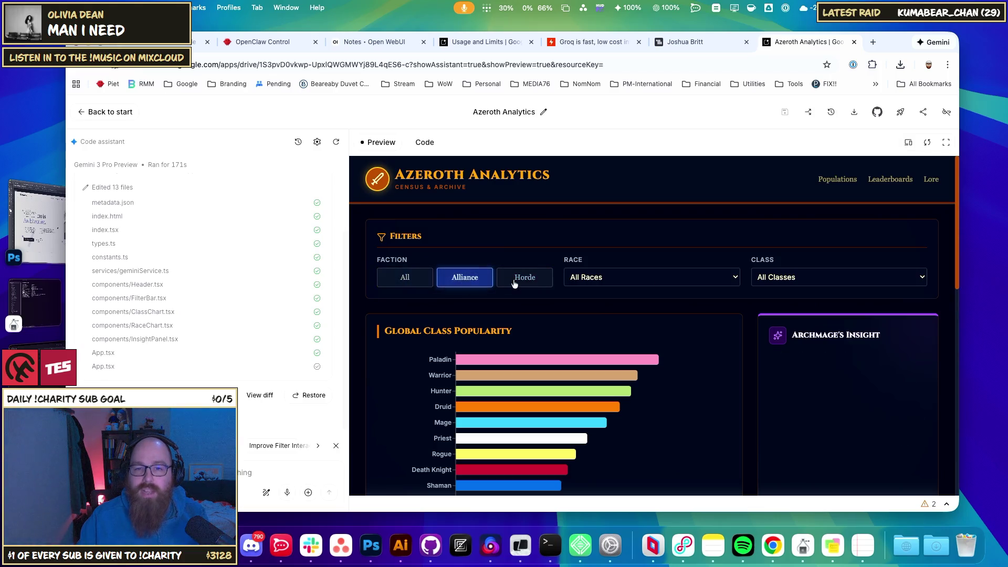
left_click(604, 277)
left_click(608, 317)
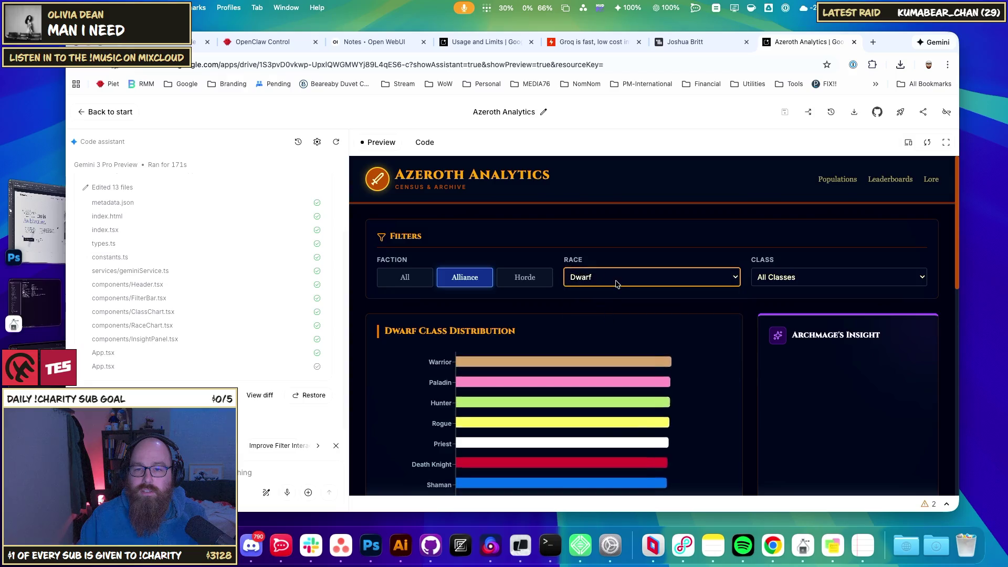
scroll(603, 294, "down", 2)
left_click(614, 236)
left_click(619, 249)
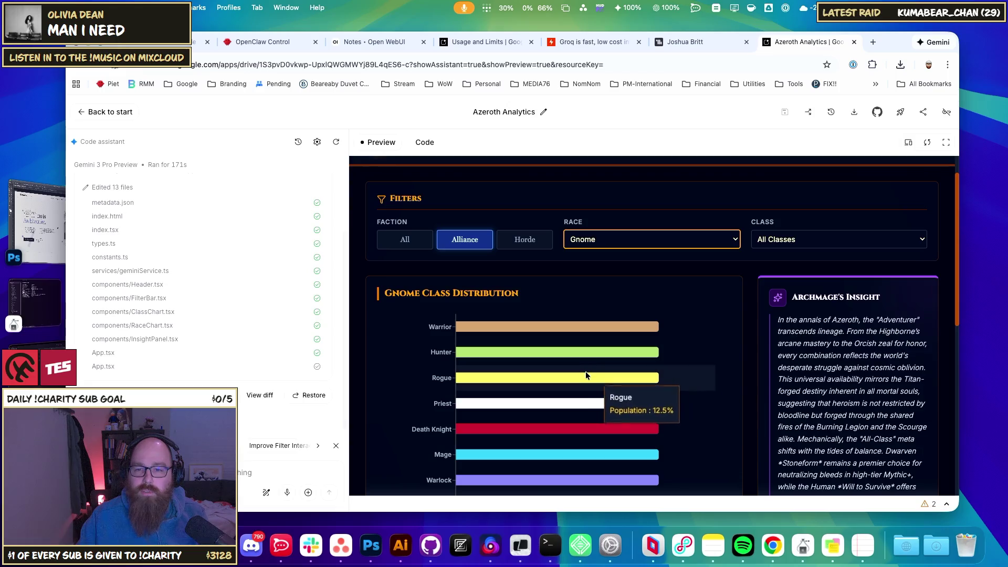
Step: Reset filters, narrow to Horde Troll Paladins, then go back to the Build start page
left_click(639, 239)
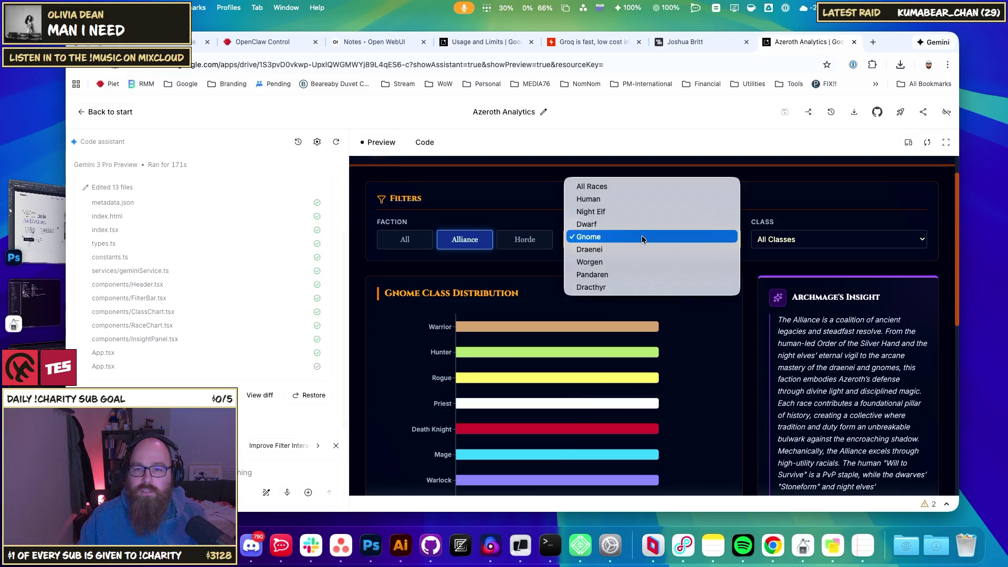
left_click(475, 234)
left_click(404, 242)
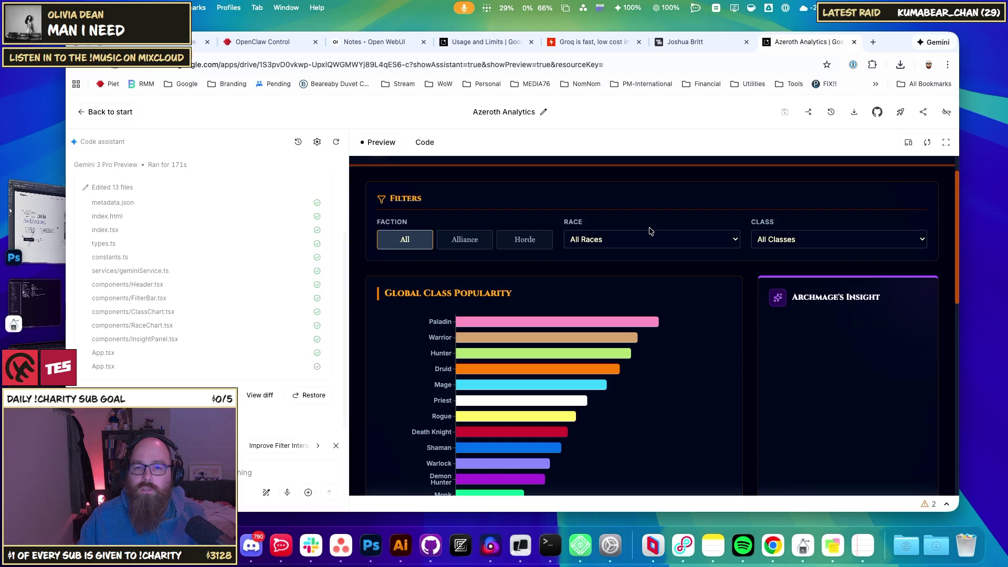
left_click(462, 242)
left_click(529, 241)
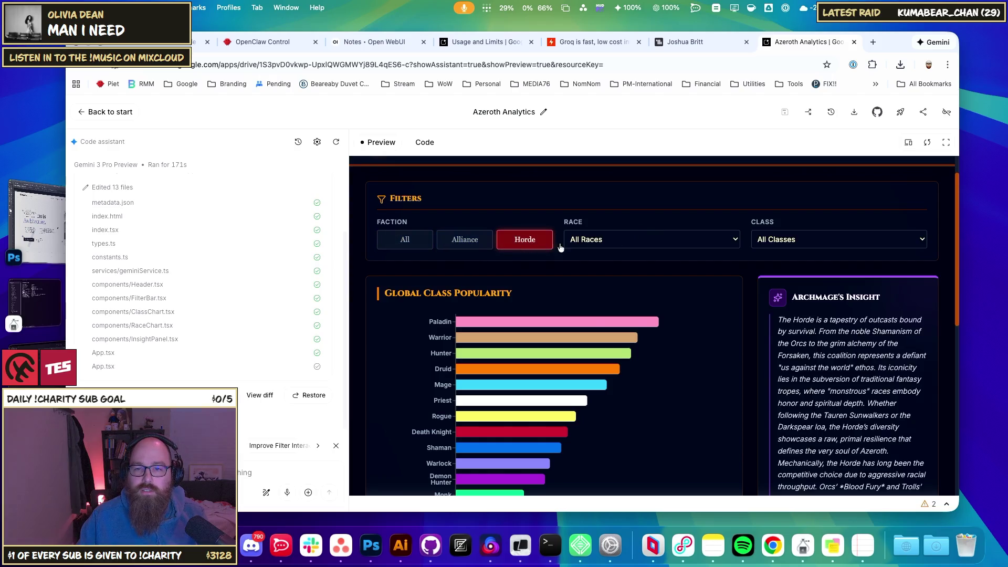
left_click(630, 240)
left_click(634, 289)
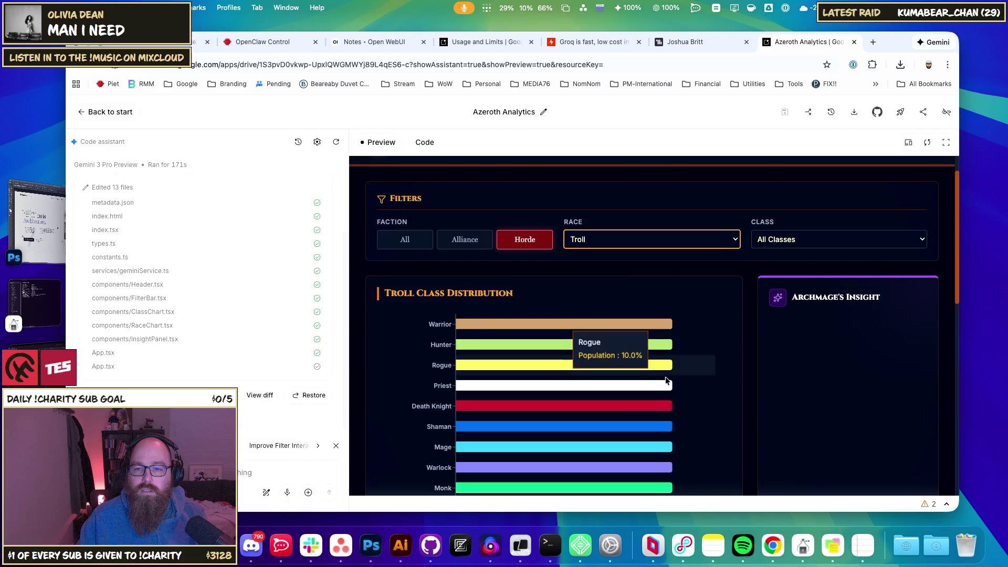
left_click(795, 239)
left_click(793, 262)
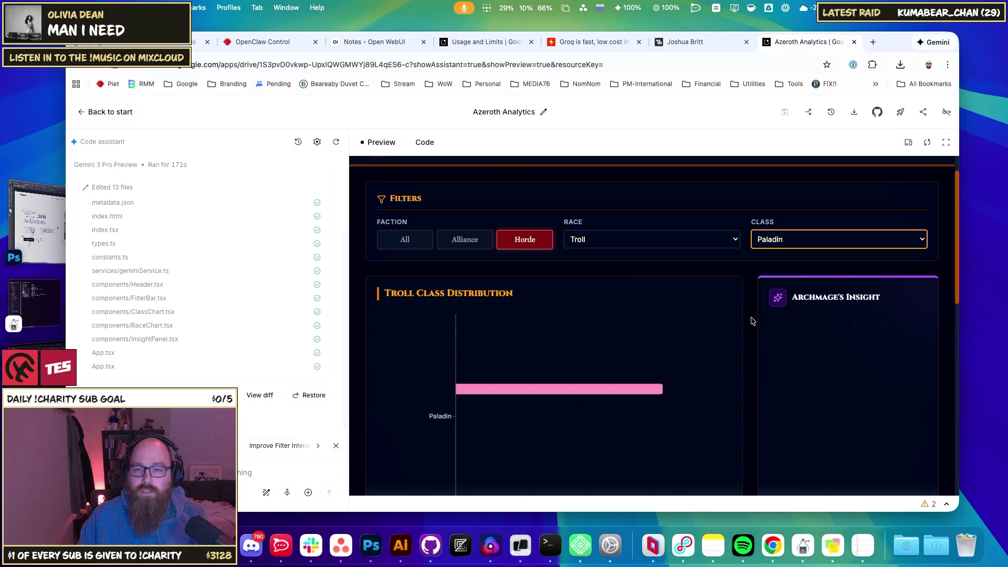
scroll(677, 293, "up", 1)
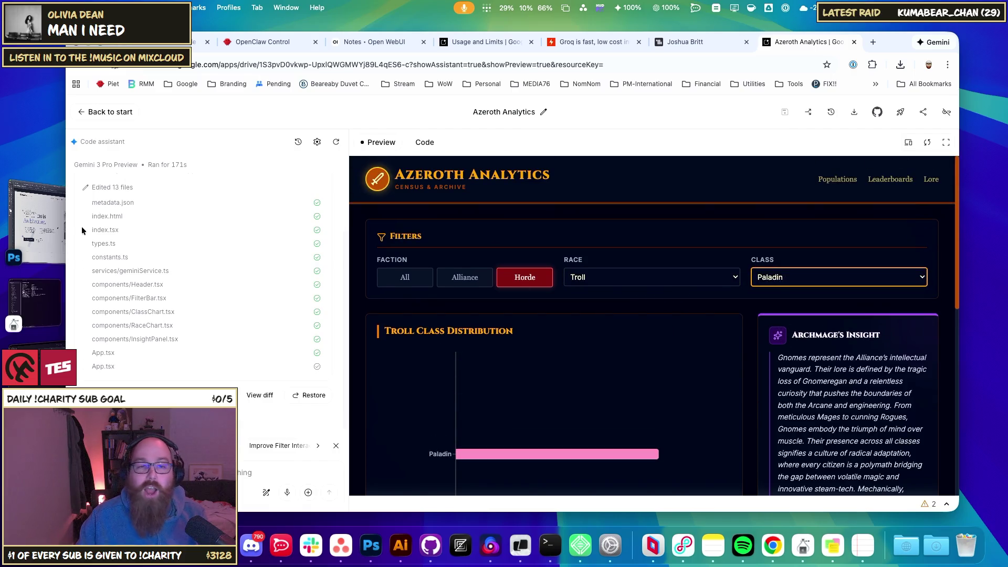
left_click(105, 112)
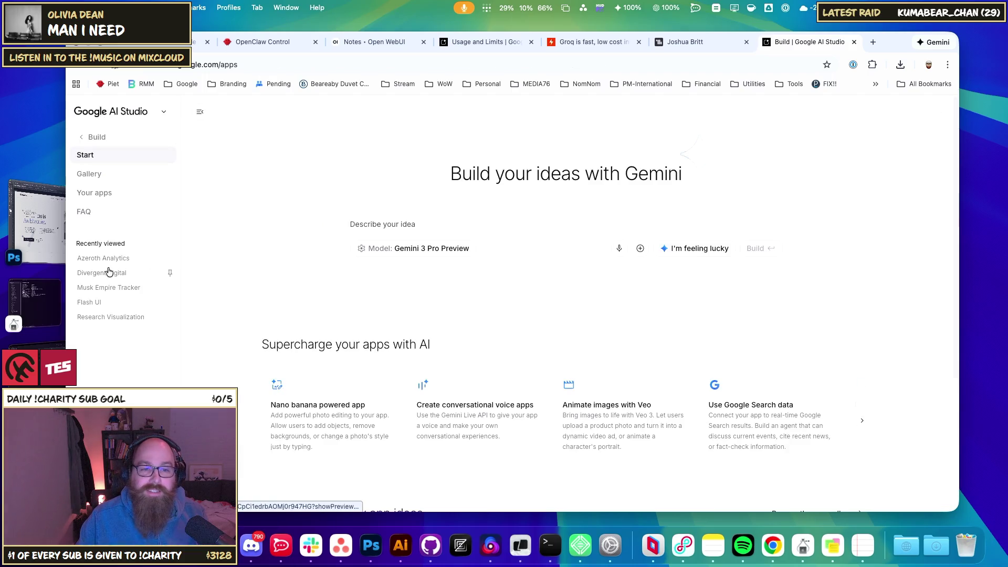
Step: Glance at Divergent Digital, then open Musk Empire Tracker widened with its preview fullscreen
left_click(125, 259)
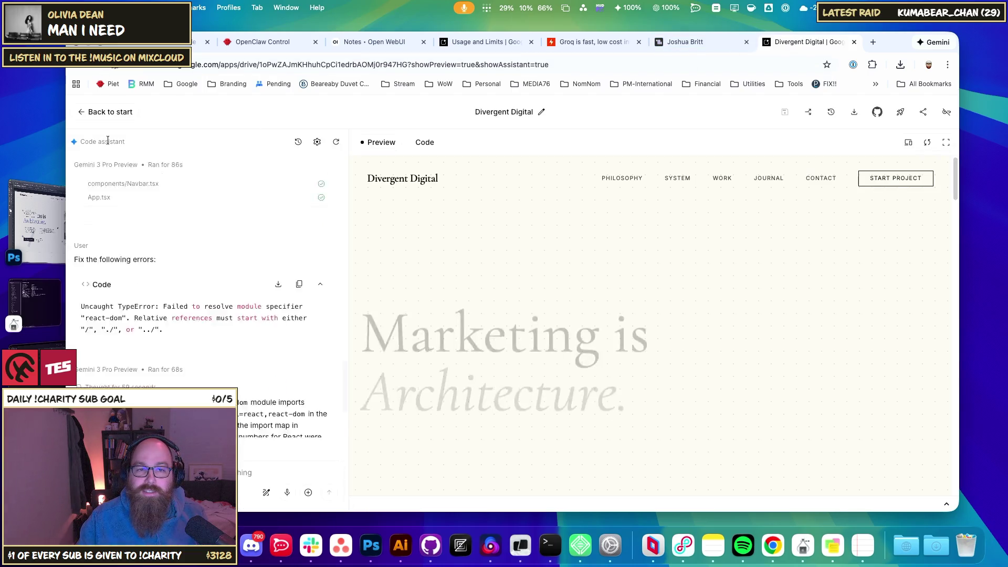
left_click(104, 112)
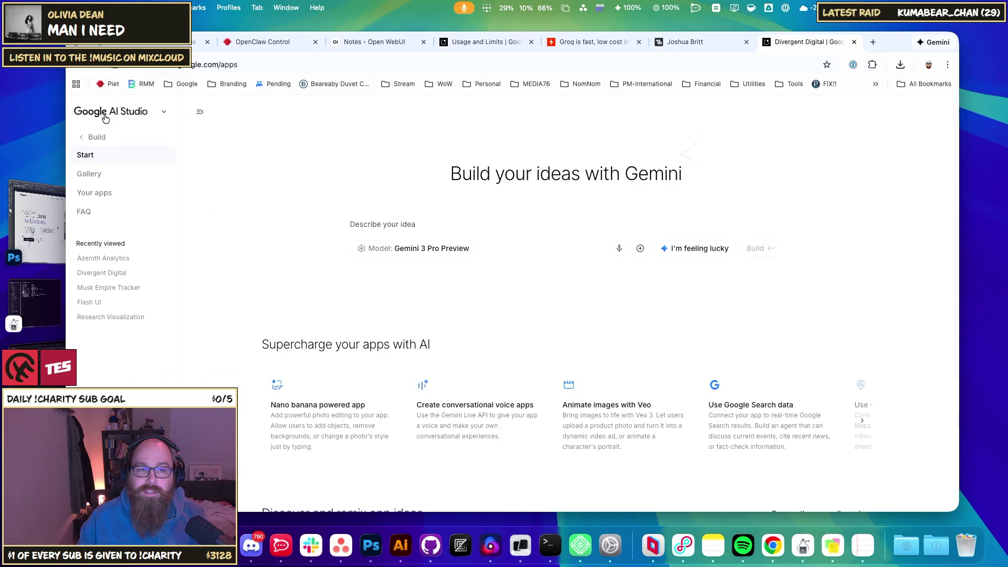
left_click(116, 291)
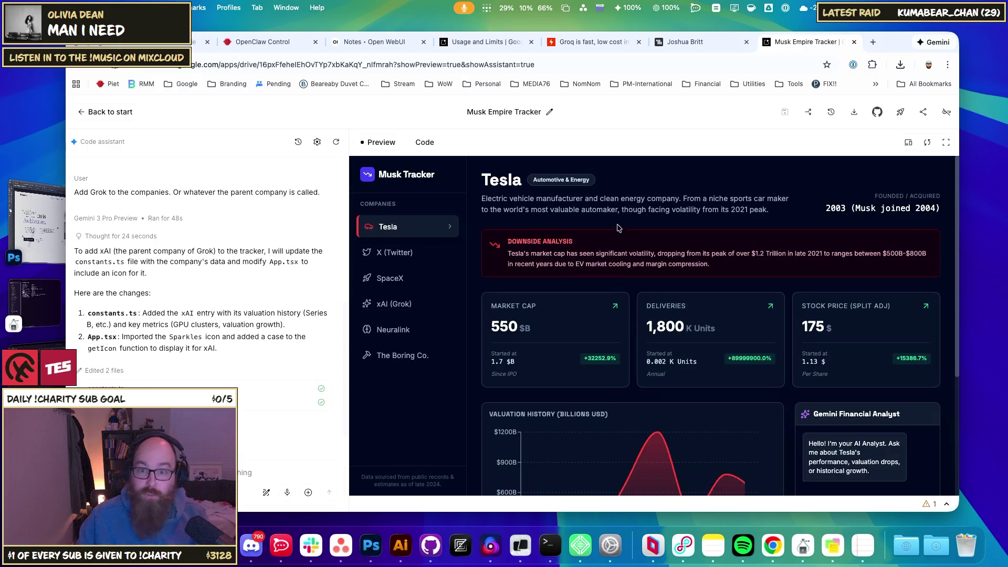
left_click_drag(958, 222, 982, 223)
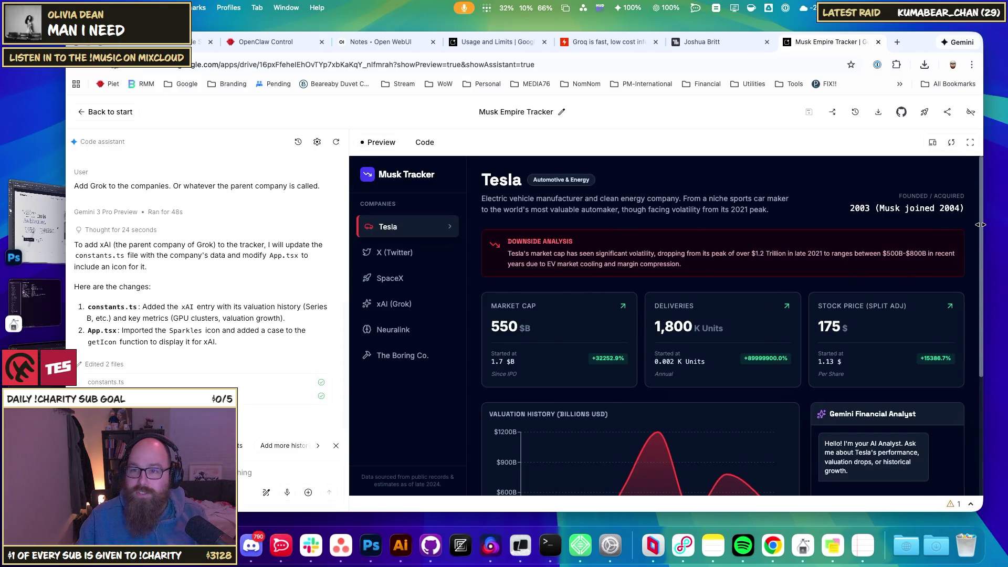
left_click(970, 142)
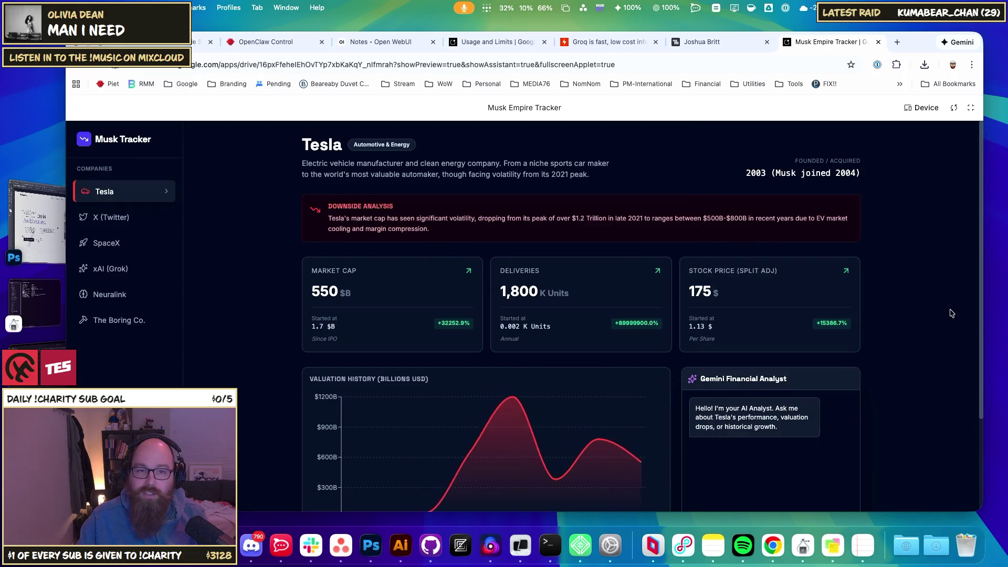
Step: Browse the X, SpaceX, xAI, Neuralink, Tesla and X company pages in the tracker
left_click(107, 219)
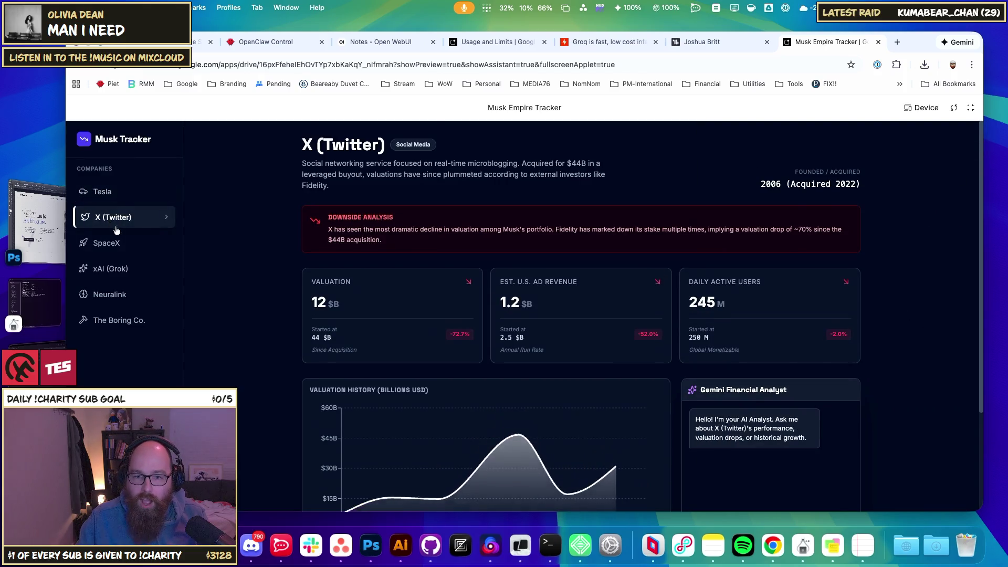
scroll(227, 270, "down", 1)
left_click(121, 244)
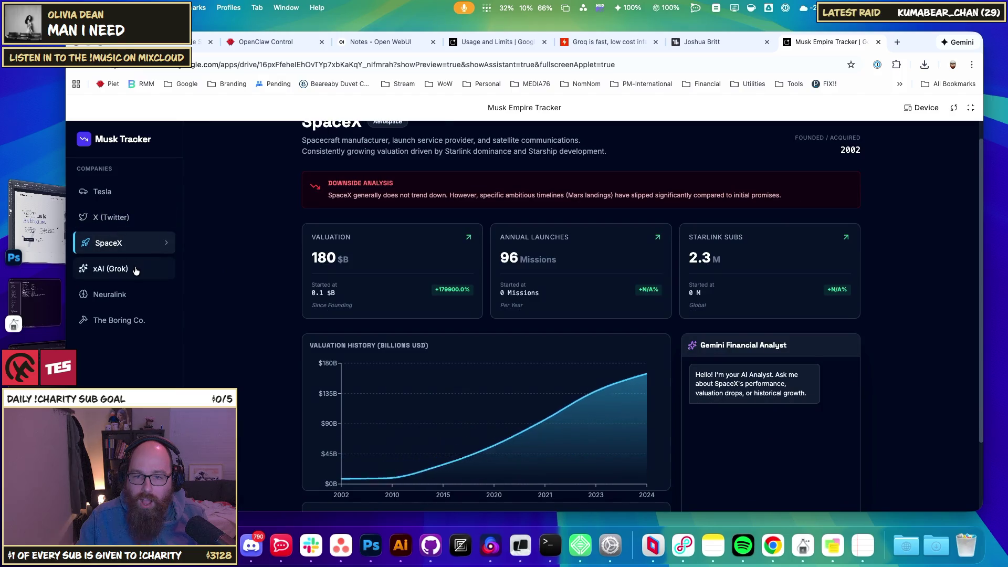
left_click(138, 268)
left_click(131, 295)
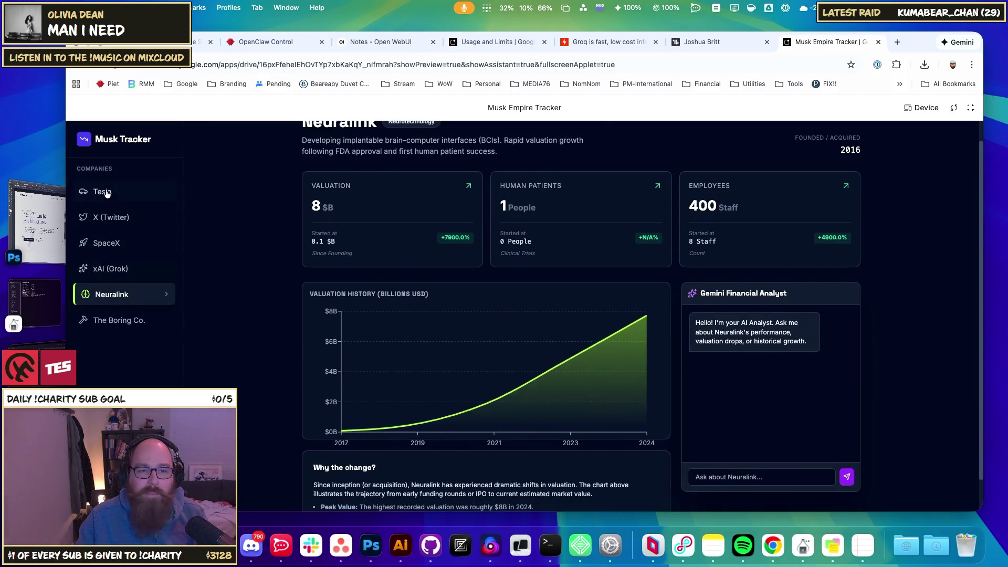
left_click(104, 192)
left_click(119, 218)
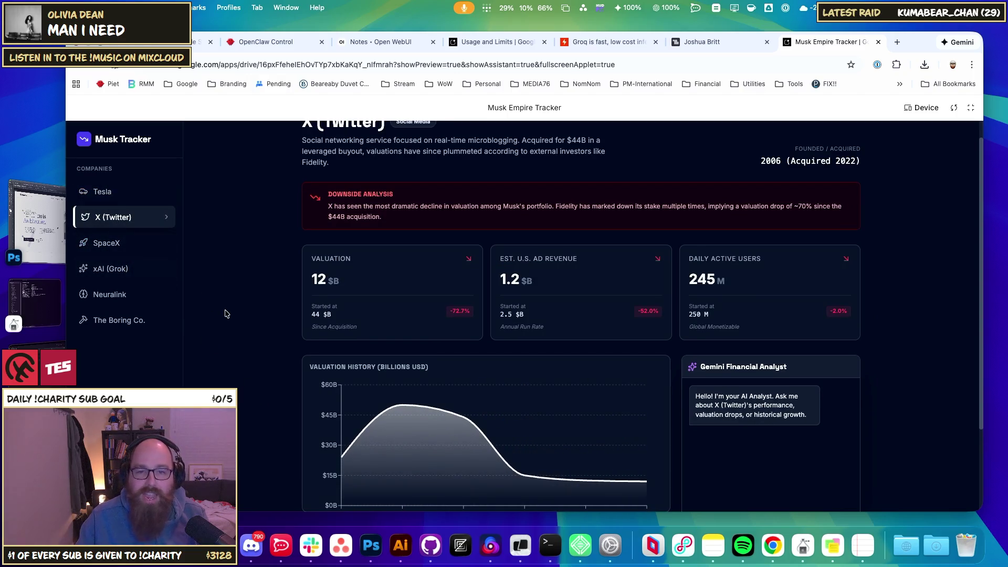
Step: Check Tesla's 550 market cap against X's data, then finish on Neuralink's valuation
mouse_move(399, 408)
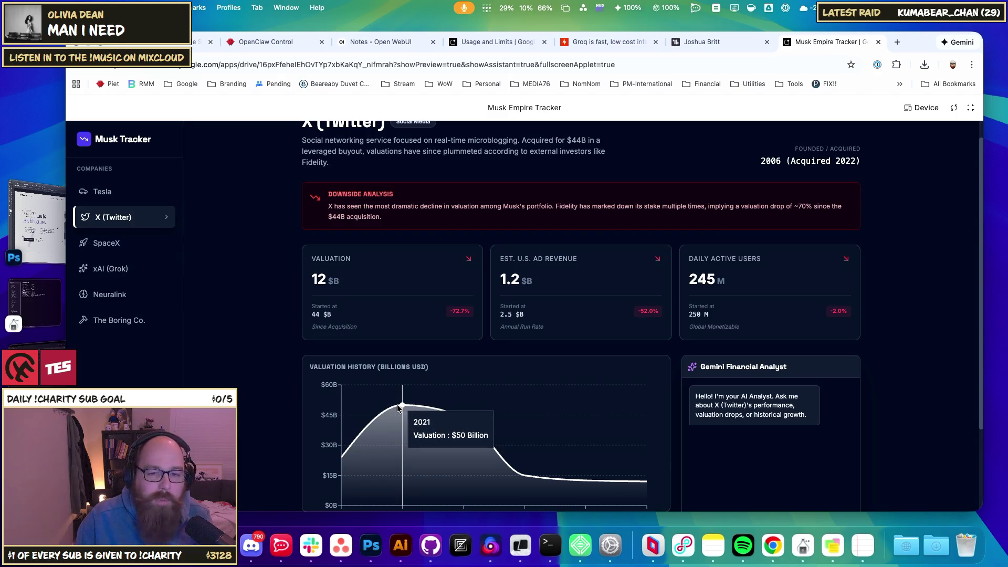
scroll(399, 408, "down", 1)
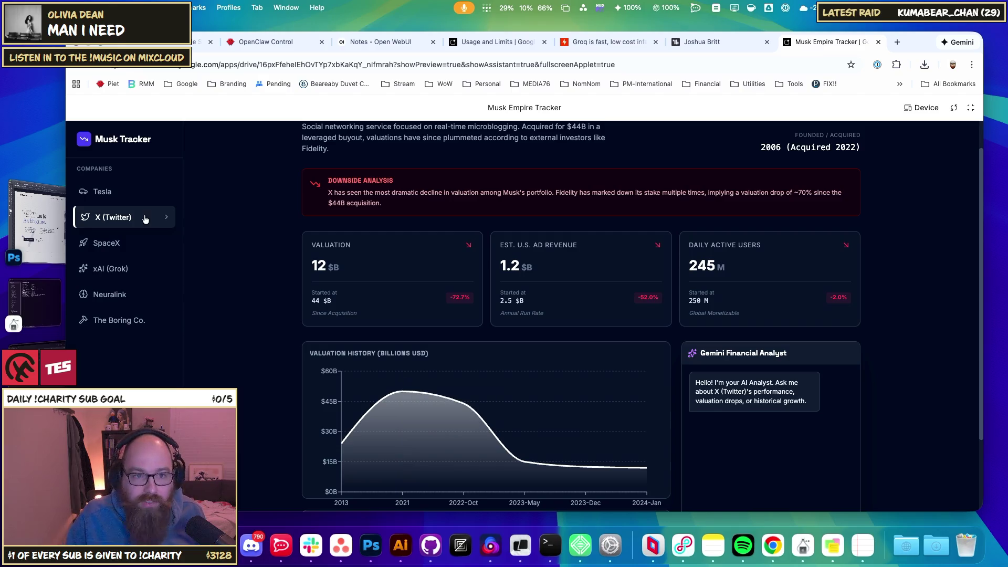
left_click(133, 196)
double_click(324, 255)
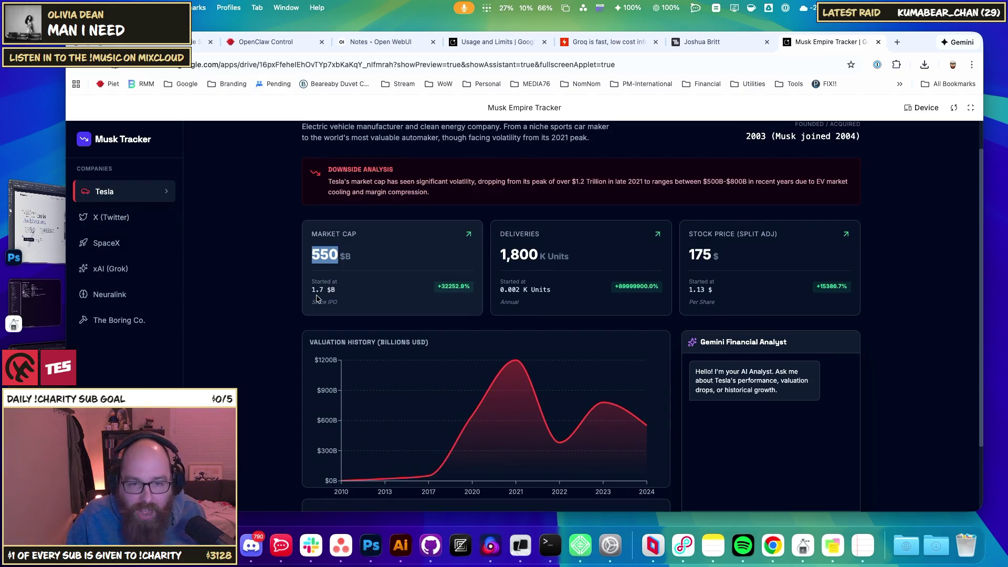
left_click(118, 217)
mouse_move(395, 391)
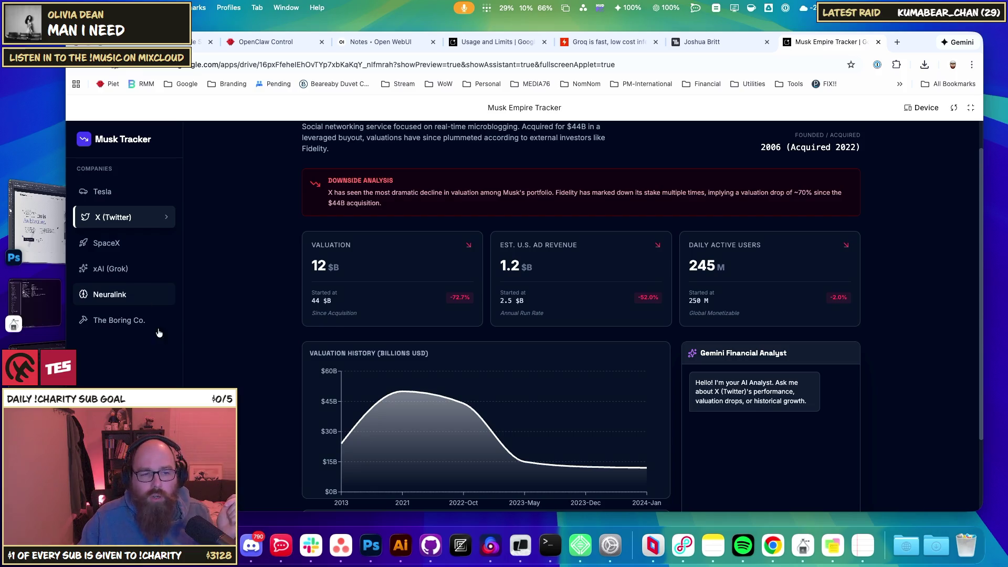
left_click(113, 298)
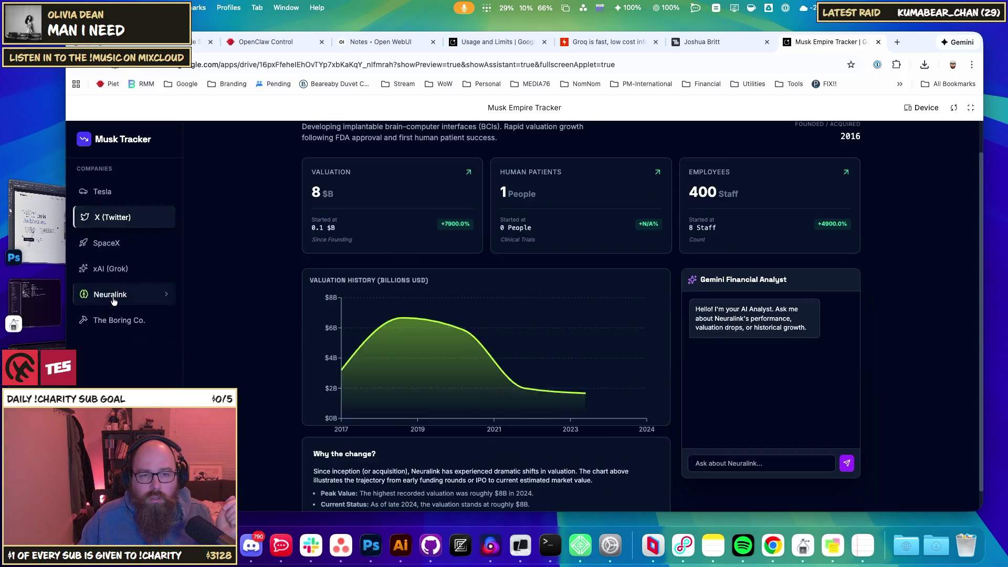
Step: View The Boring Co., Neuralink and xAI (Grok) company data from the tracker sidebar
left_click(119, 321)
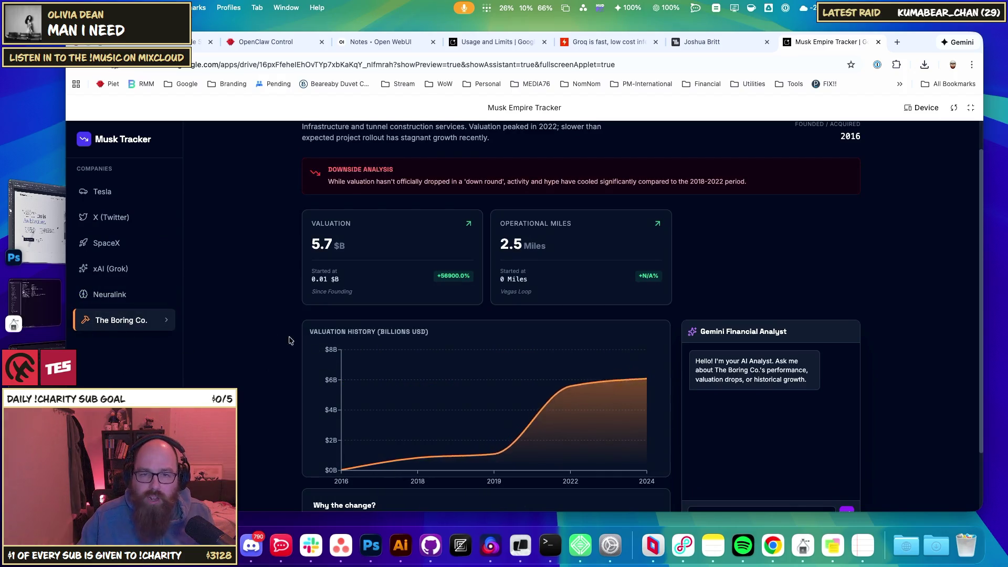
scroll(879, 248, "up", 2)
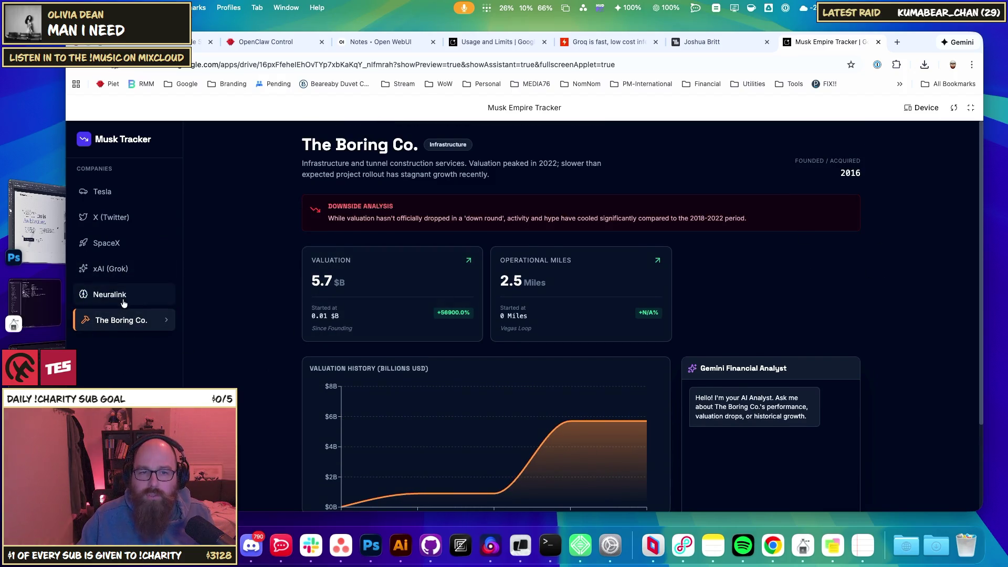
left_click(121, 297)
left_click(139, 271)
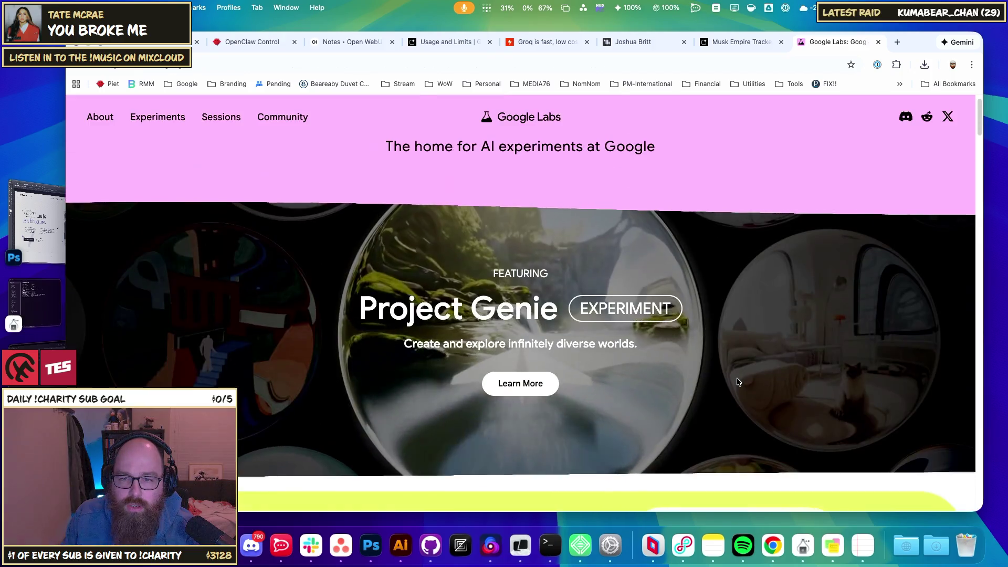
Step: Browse the Google Labs Experiments catalogue down to Flow and open the Flow page
left_click(154, 116)
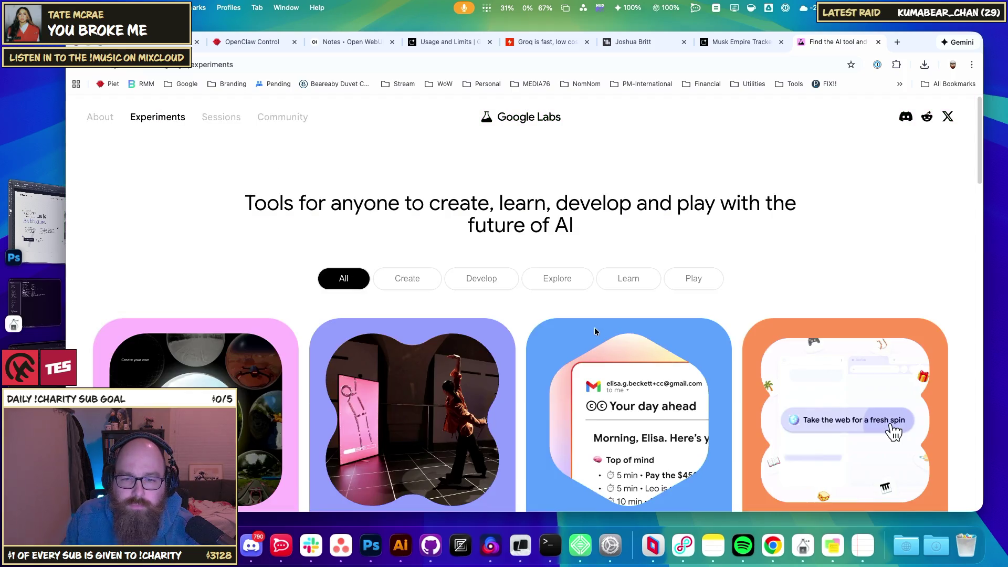
scroll(760, 356, "down", 10)
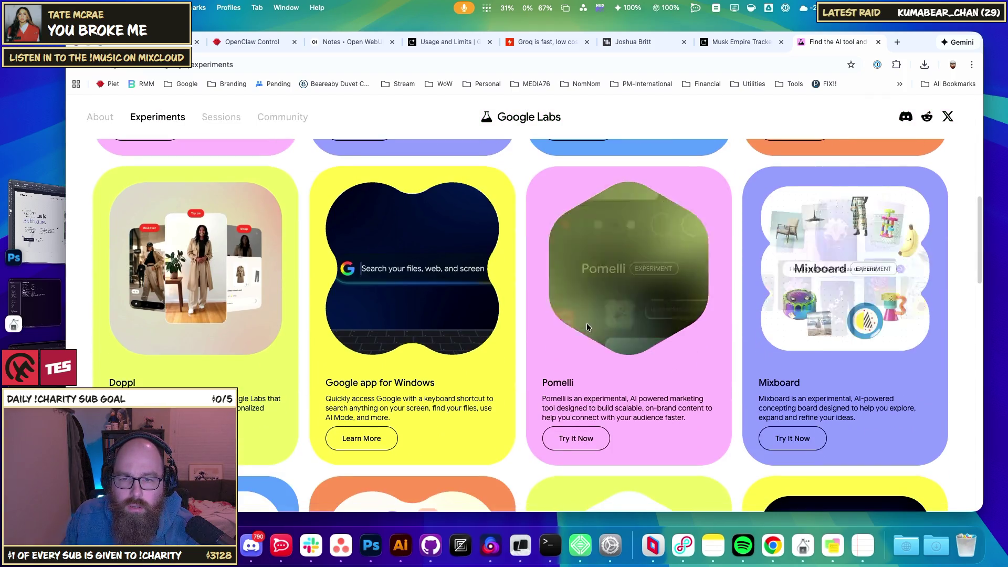
scroll(393, 320, "down", 5)
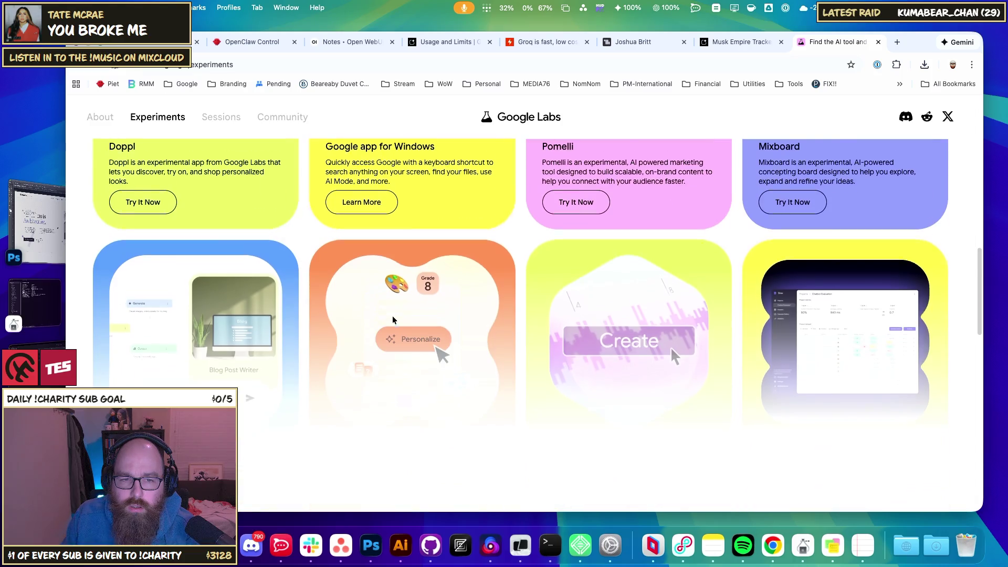
scroll(512, 445, "down", 2)
scroll(801, 312, "down", 5)
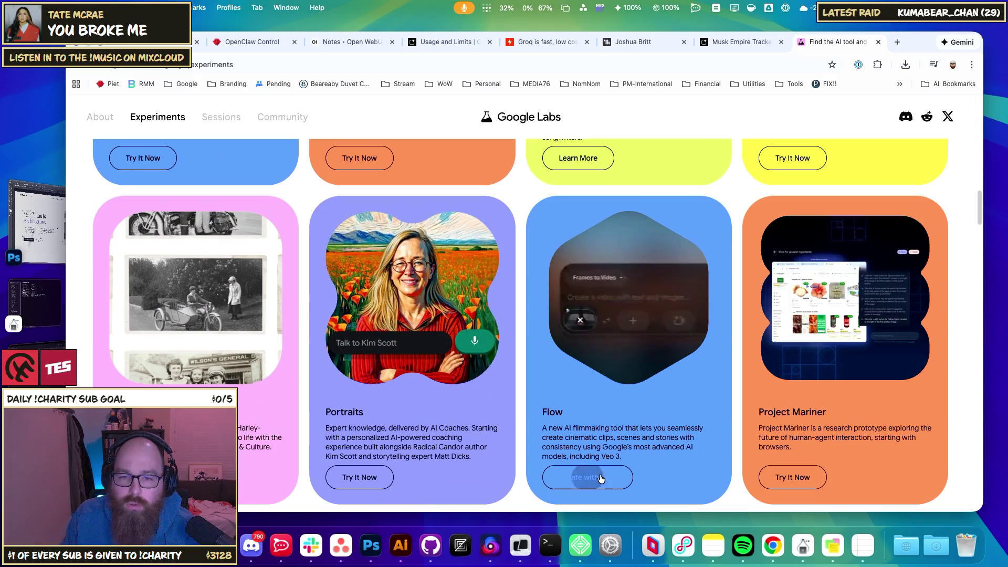
left_click(604, 410)
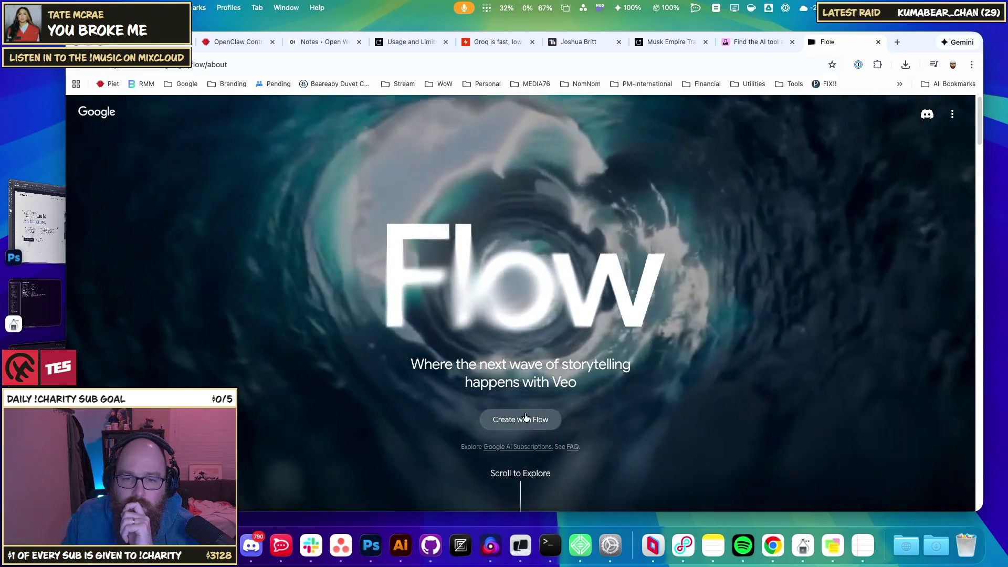
Step: Load labs.google/fx/tools/flow in the Work profile window and dismiss Flow's update notice
left_click(521, 420)
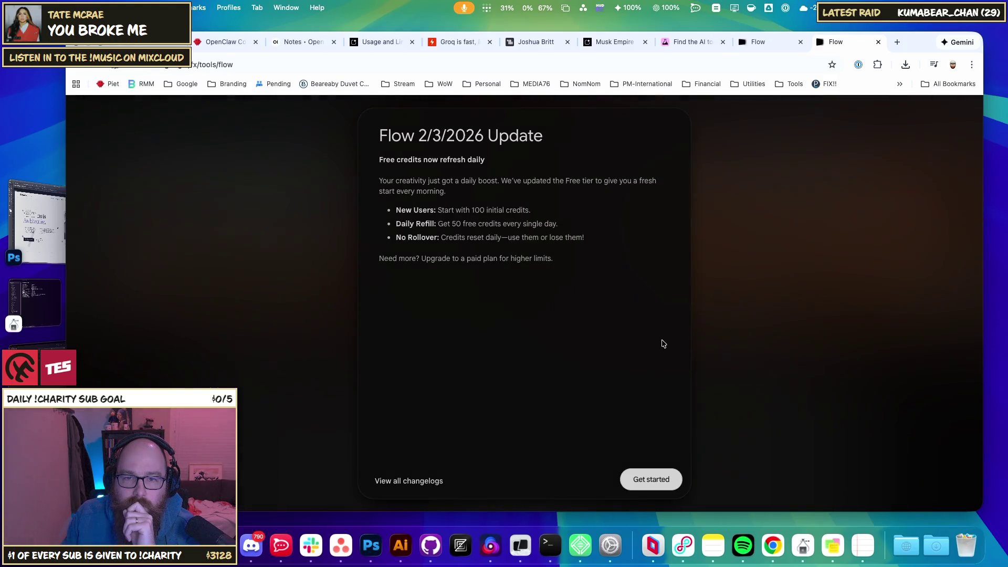
left_click(634, 473)
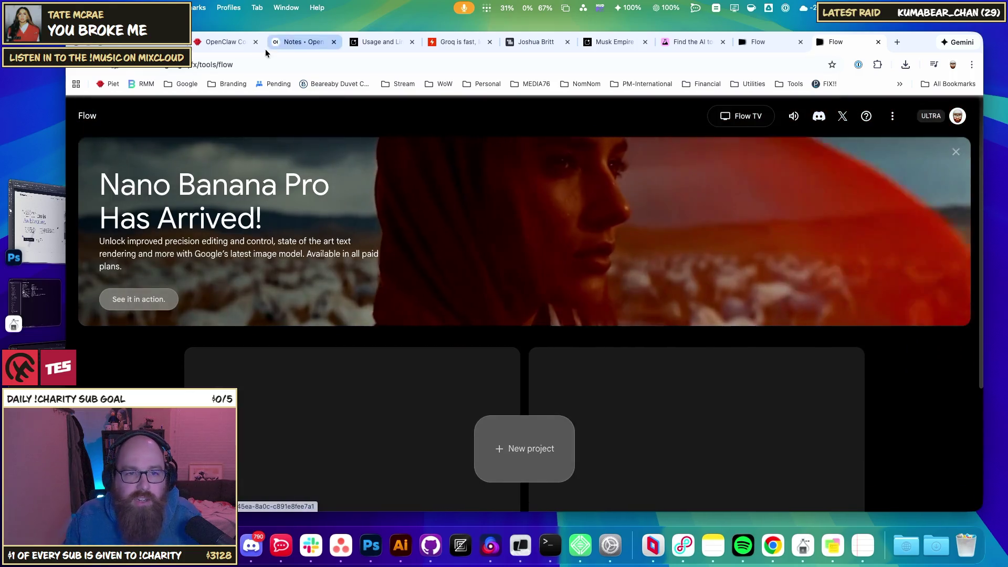
left_click(266, 64)
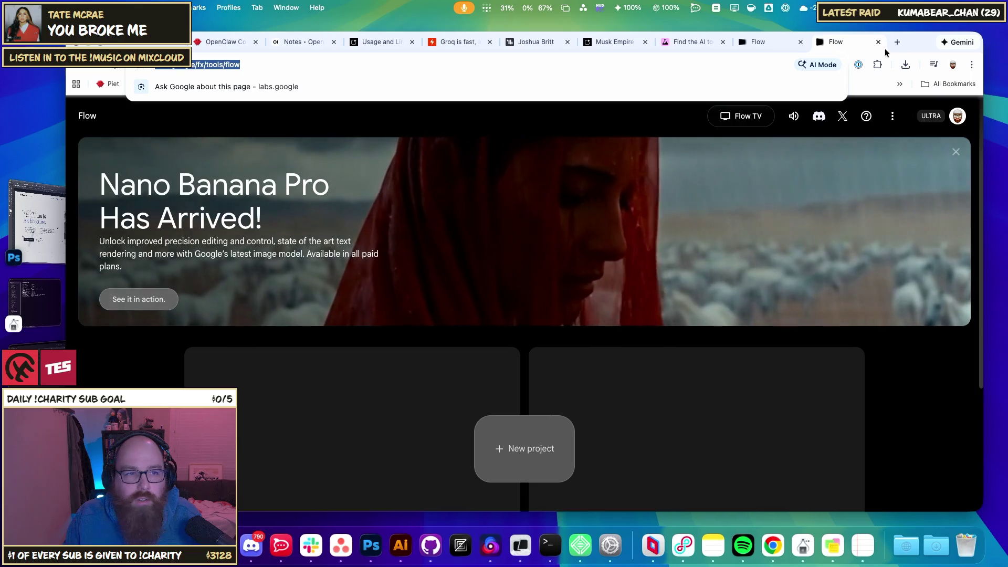
left_click(953, 64)
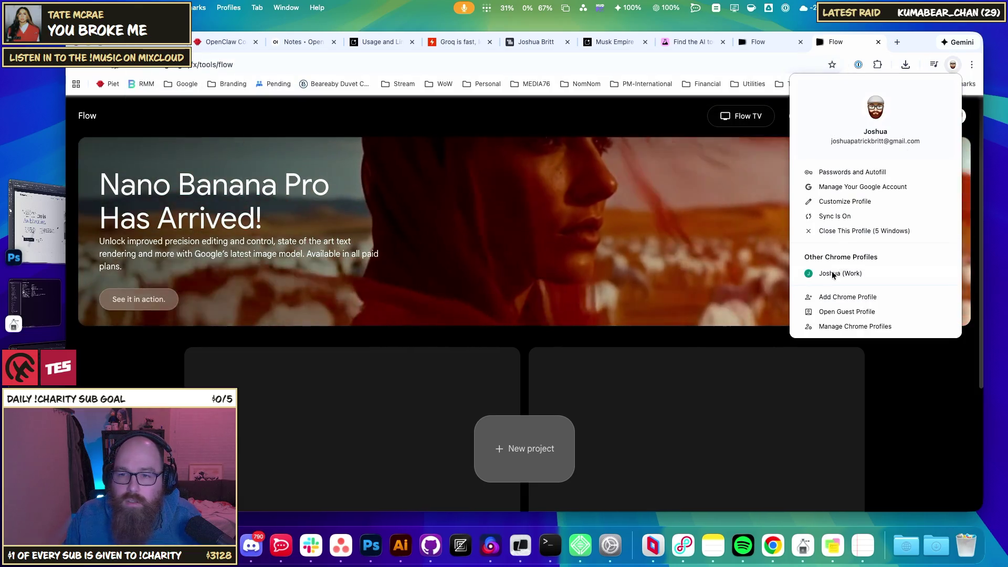
key("Escape")
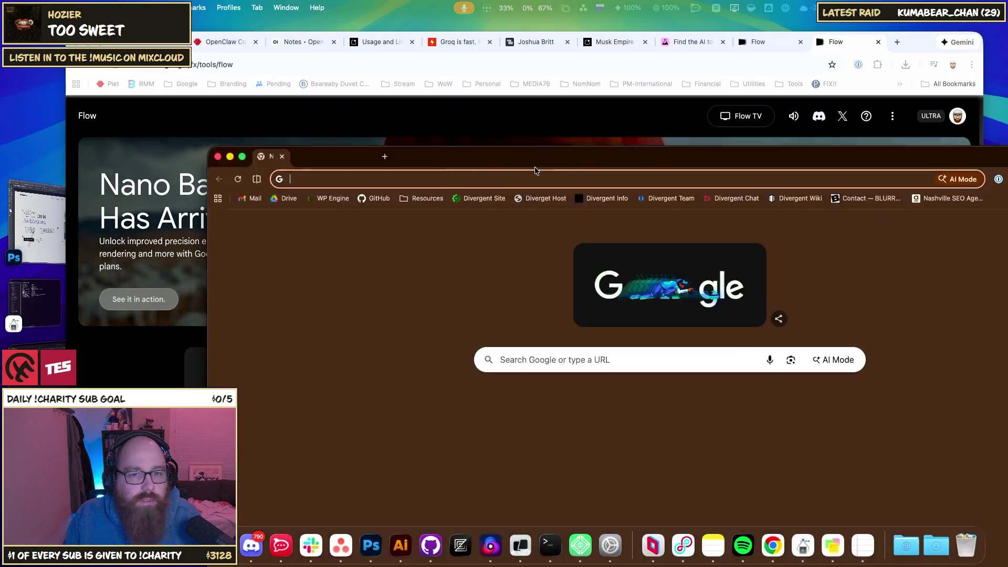
type("https://labs.google/fx/tools/flow")
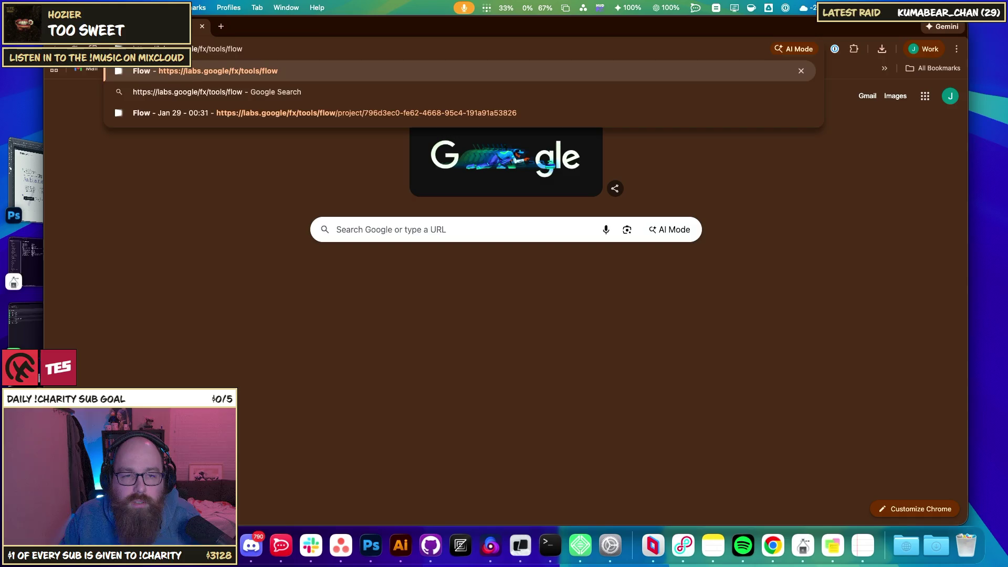
key("Return")
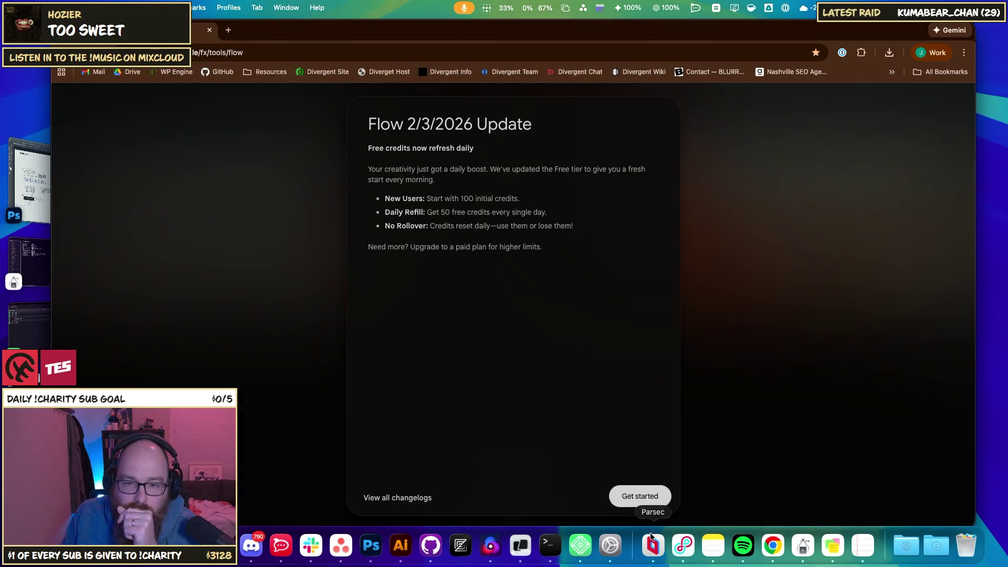
left_click(638, 497)
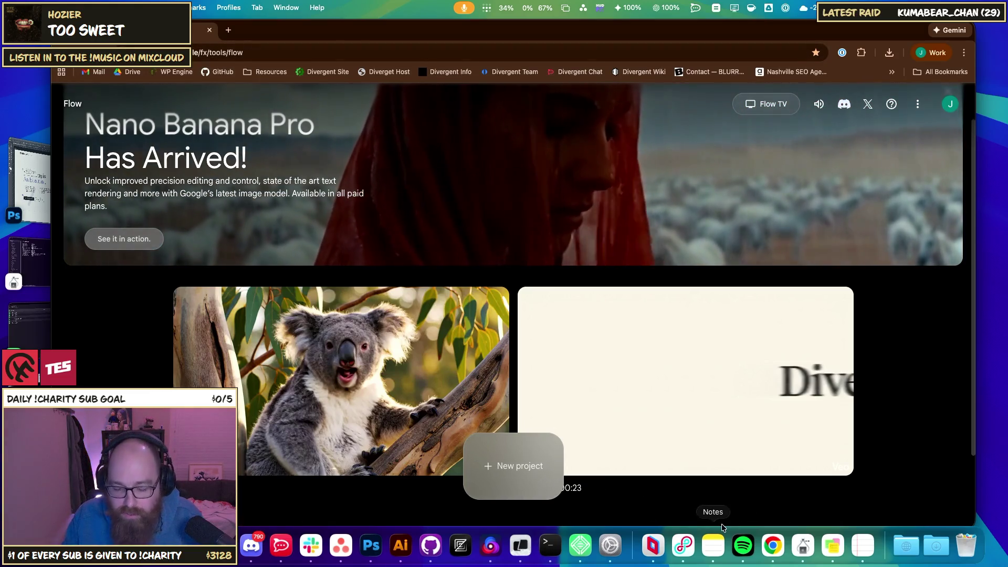
Step: Launch Loopback from the app search with 'lo'
key("super+space")
type("lo")
key("Return")
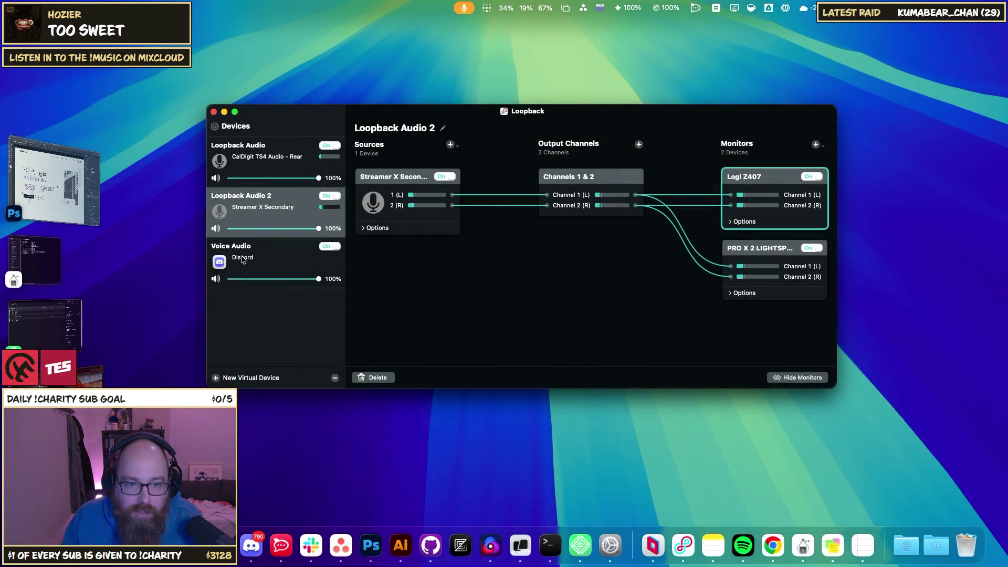
Step: Create virtual device Loopback Audio 3 with Streamer X Secondary as its monitor
left_click(263, 169)
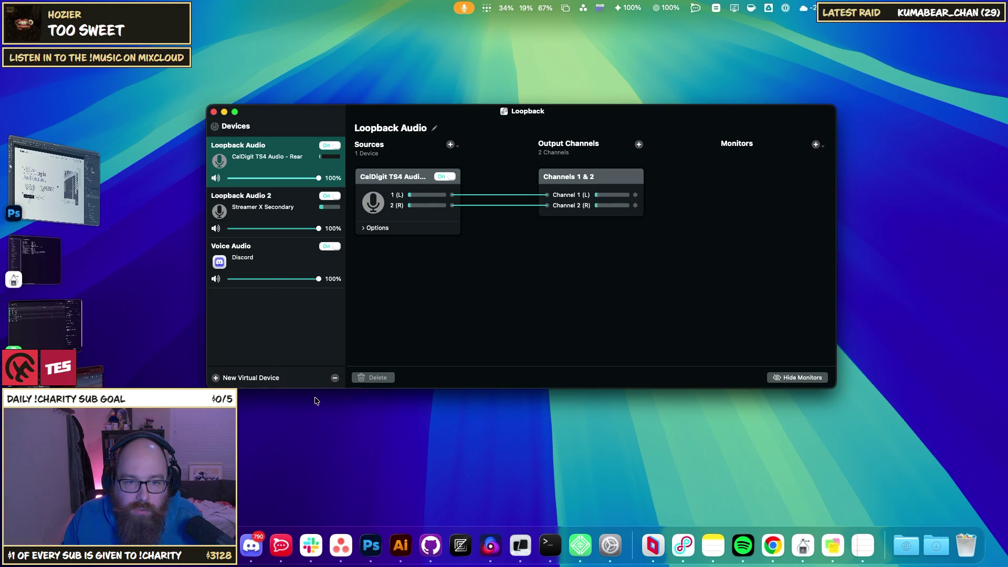
left_click(221, 379)
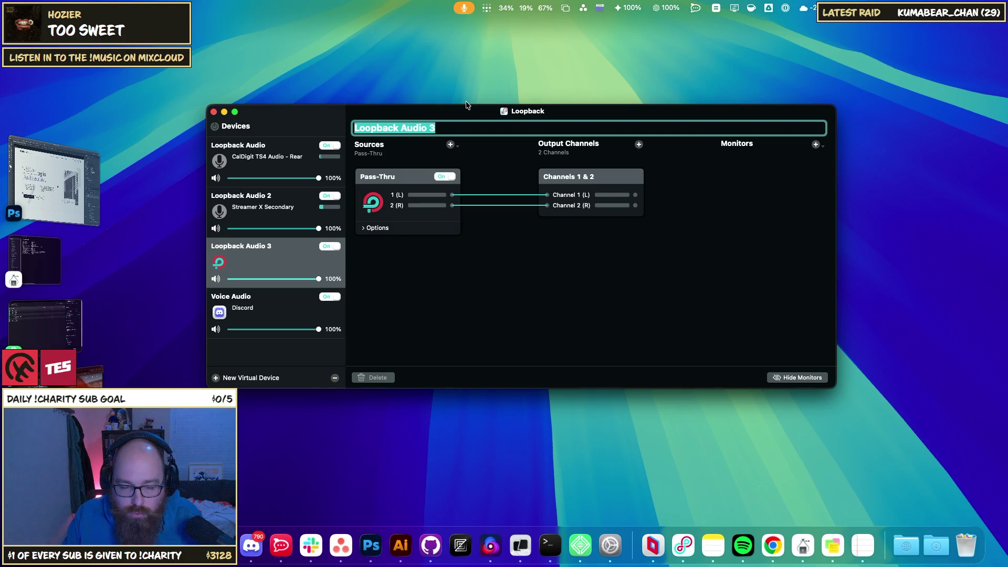
left_click(384, 189)
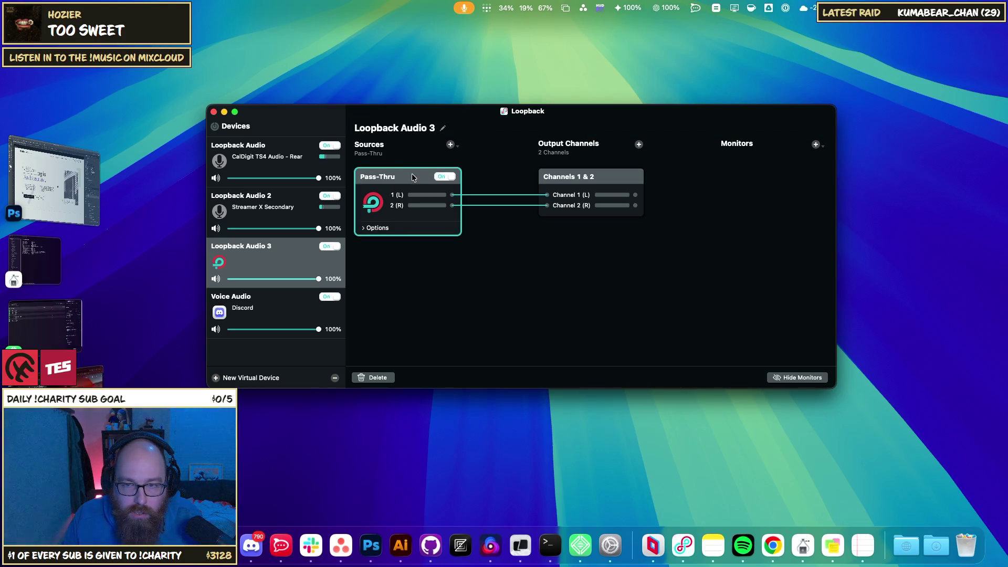
left_click(816, 145)
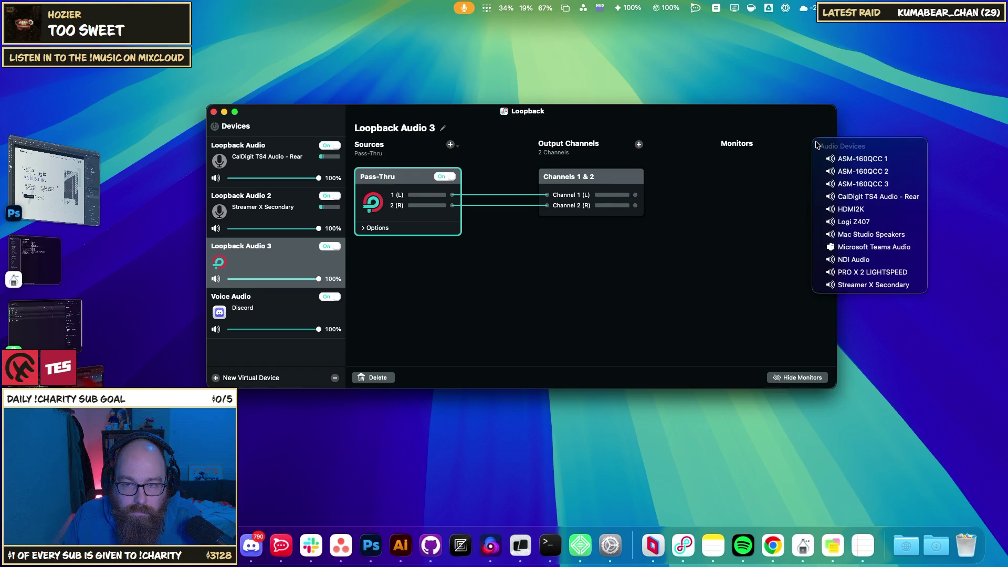
left_click(871, 284)
Step: Add Google Chrome as the audio source and delete the Pass-Thru source
left_click(423, 177)
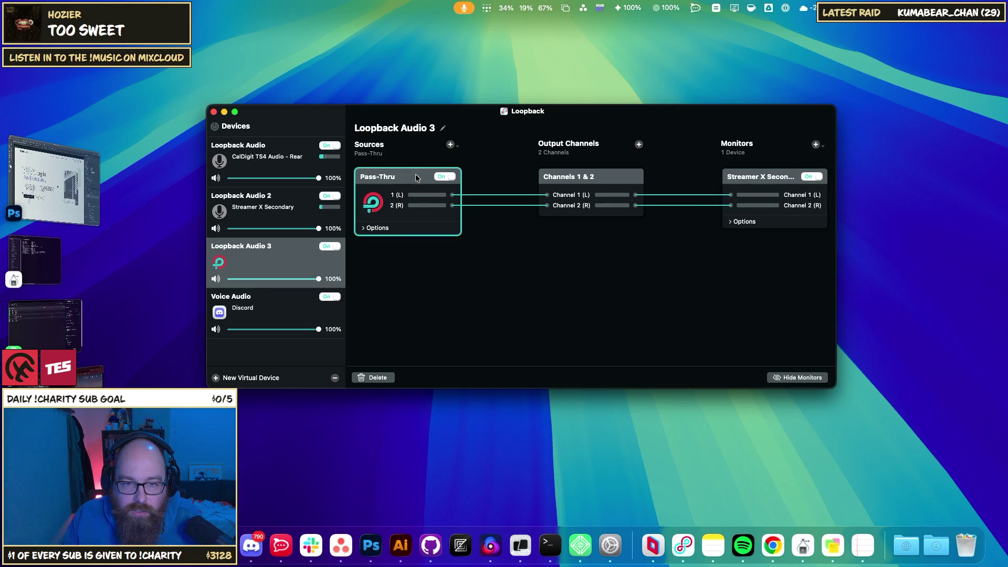
left_click(456, 148)
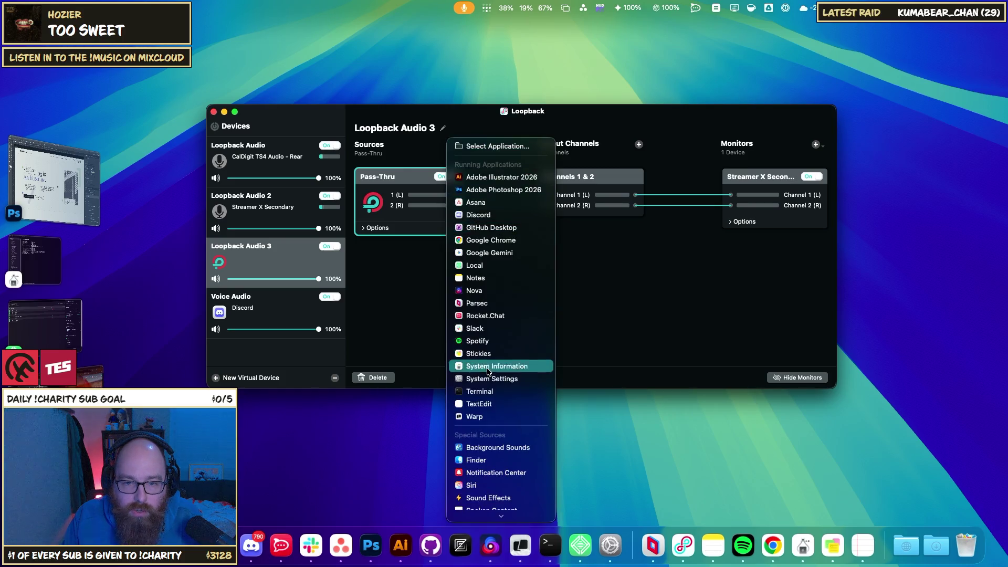
scroll(482, 476, "down", 3)
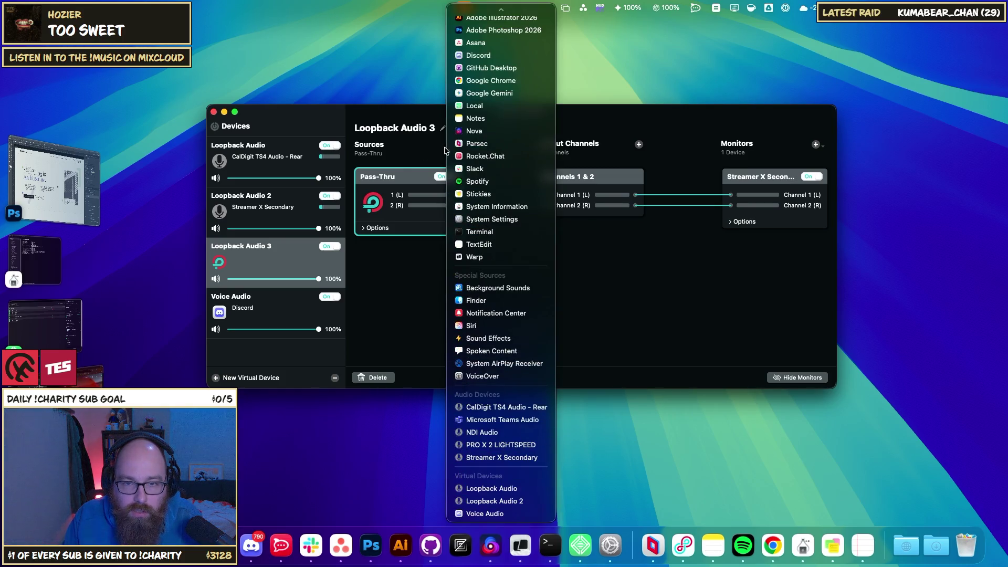
left_click(390, 193)
left_click(399, 256)
key("BackSpace")
Step: Replace the Streamer X Secondary monitor with HDMI2K, then return to the browser
left_click(760, 176)
key("BackSpace")
left_click(815, 144)
left_click(876, 210)
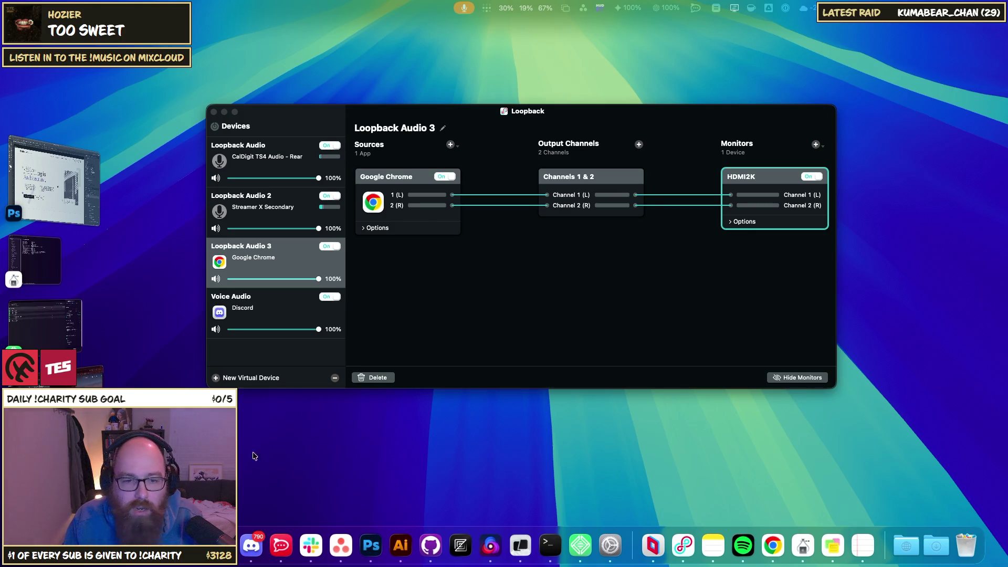
key("super+Tab")
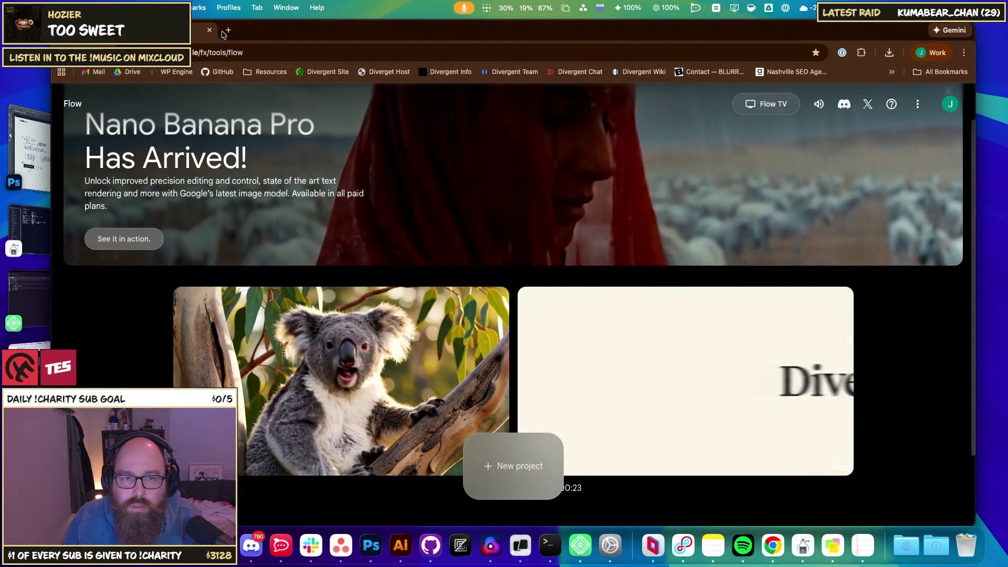
Step: Open the suggested YouTube video from 'youtu' in a new tab, then return to Flow
key("super+t")
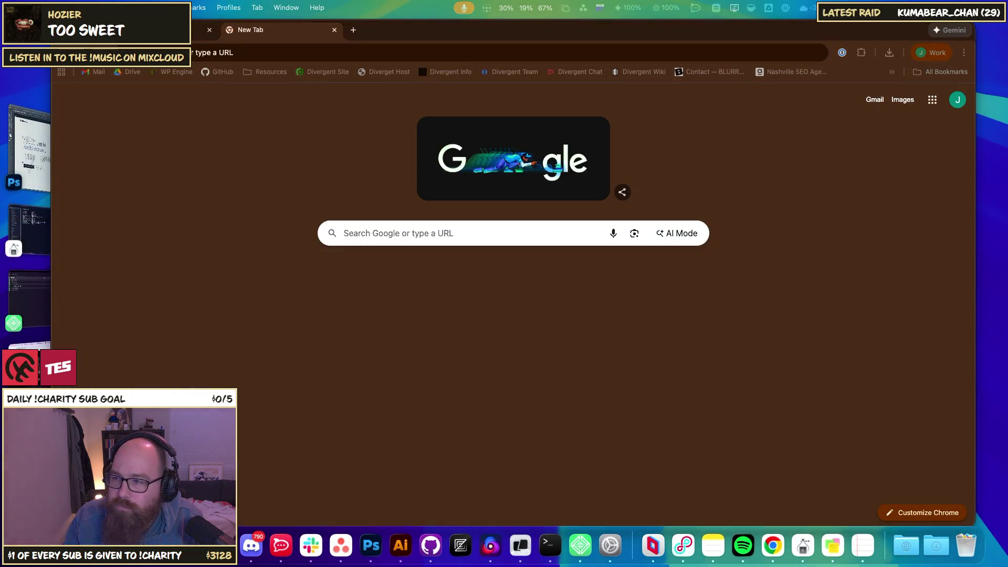
left_click(270, 53)
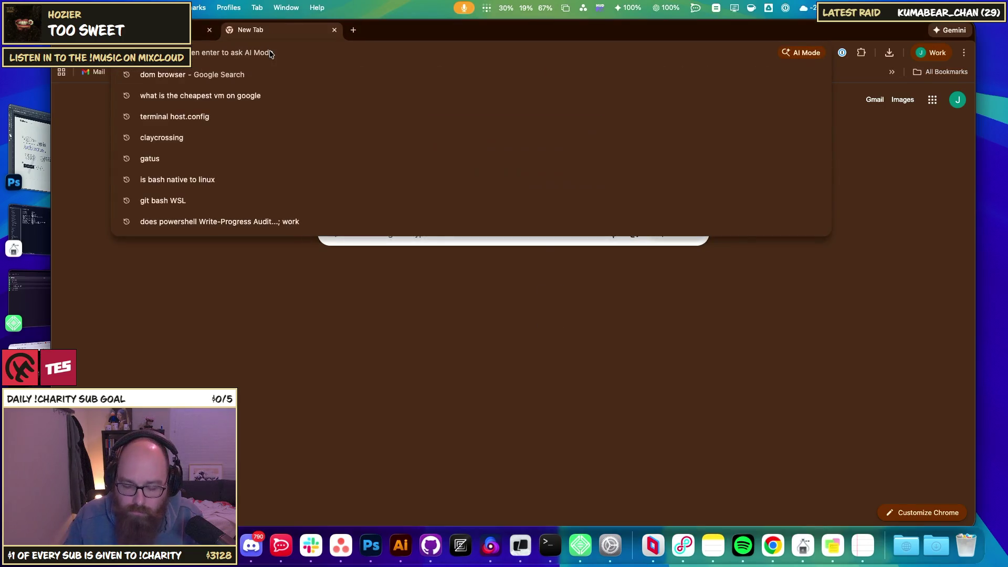
type("youtu")
key("Return")
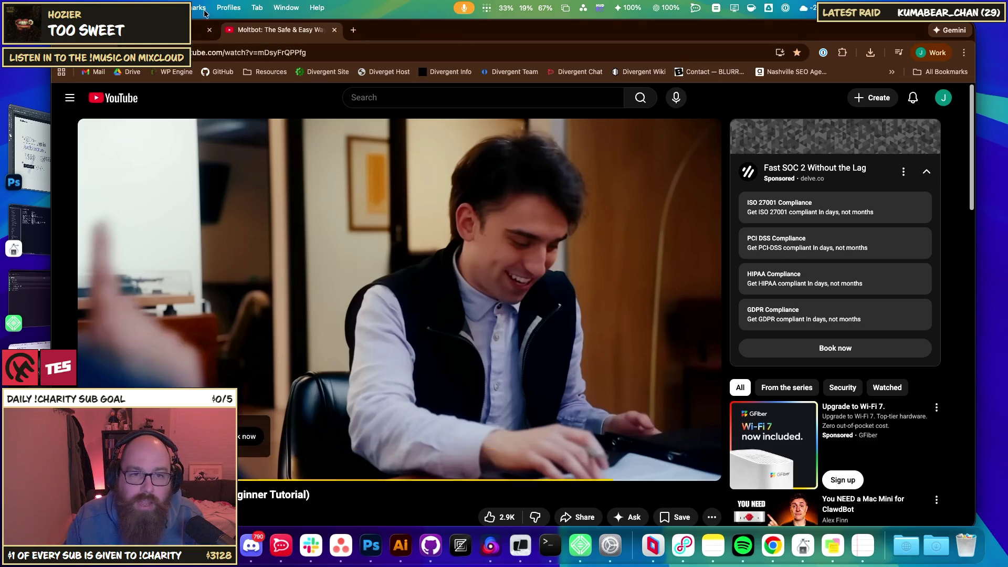
key("ctrl+shift+Tab")
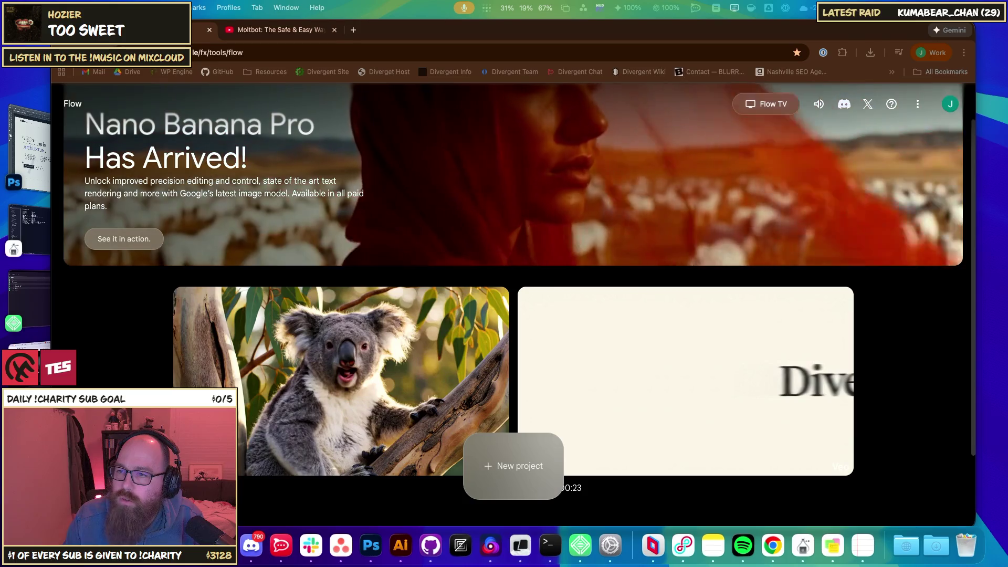
key("alt+space")
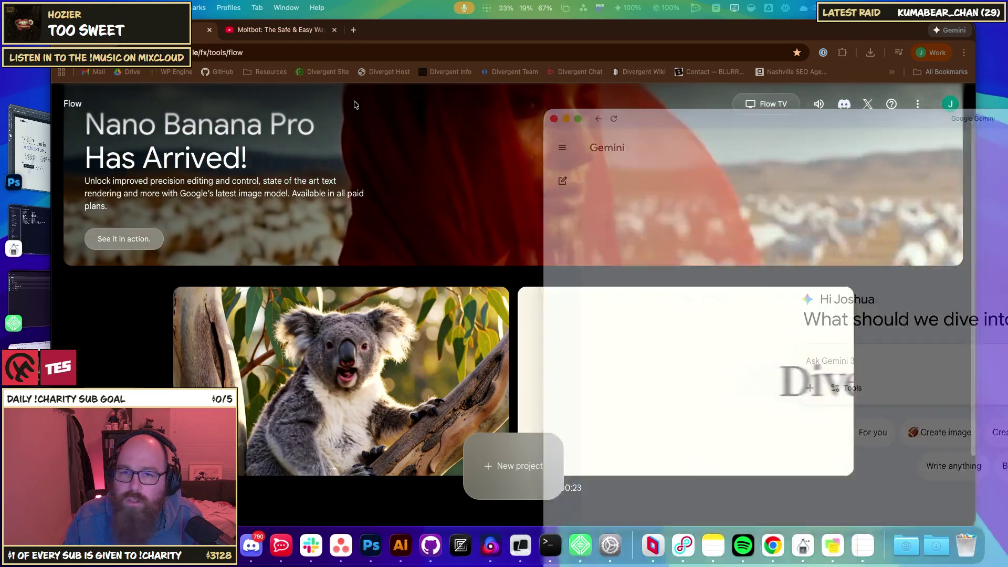
mouse_move(662, 25)
left_mouse_down()
mouse_move(651, 81)
mouse_move(659, 48)
left_mouse_up()
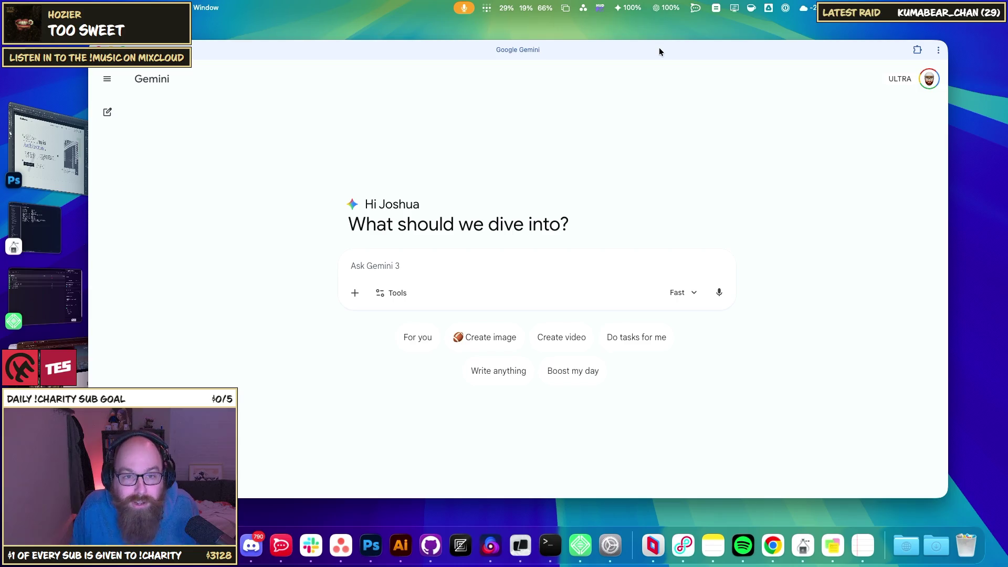
key("Escape")
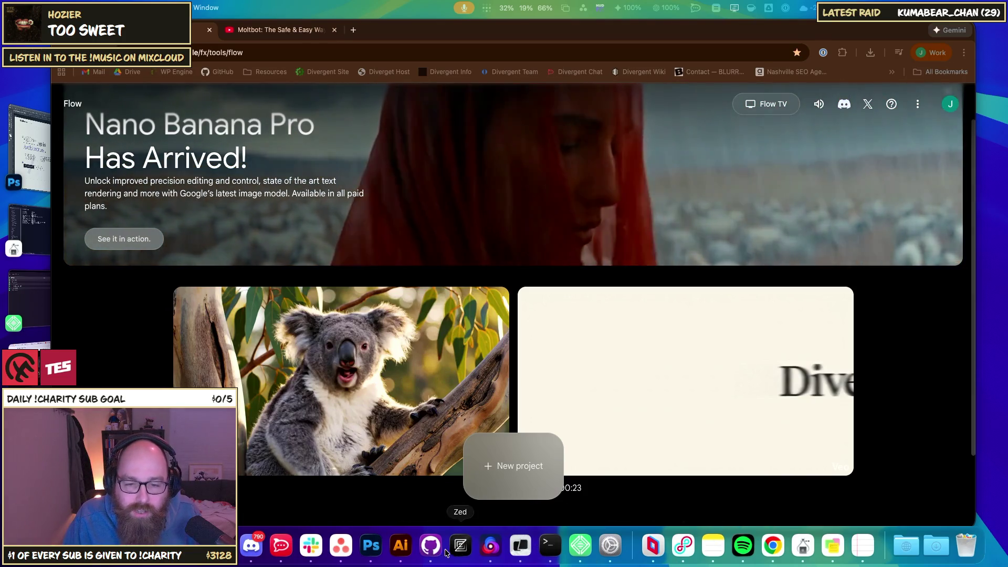
Step: Add PRO X 2 LIGHTSPEED as Loopback Audio 3's second monitor and return to Flow
left_click(678, 546)
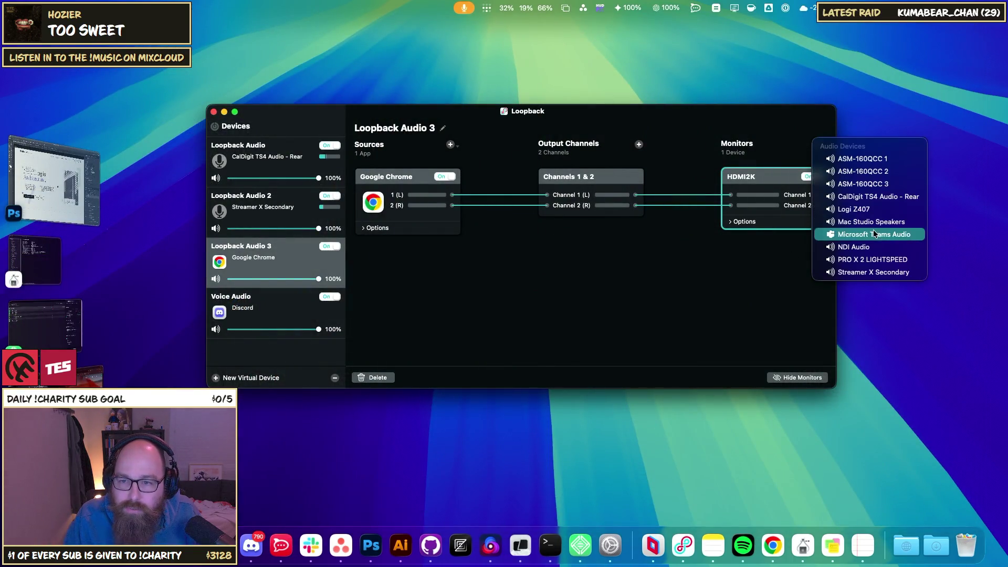
left_click(874, 258)
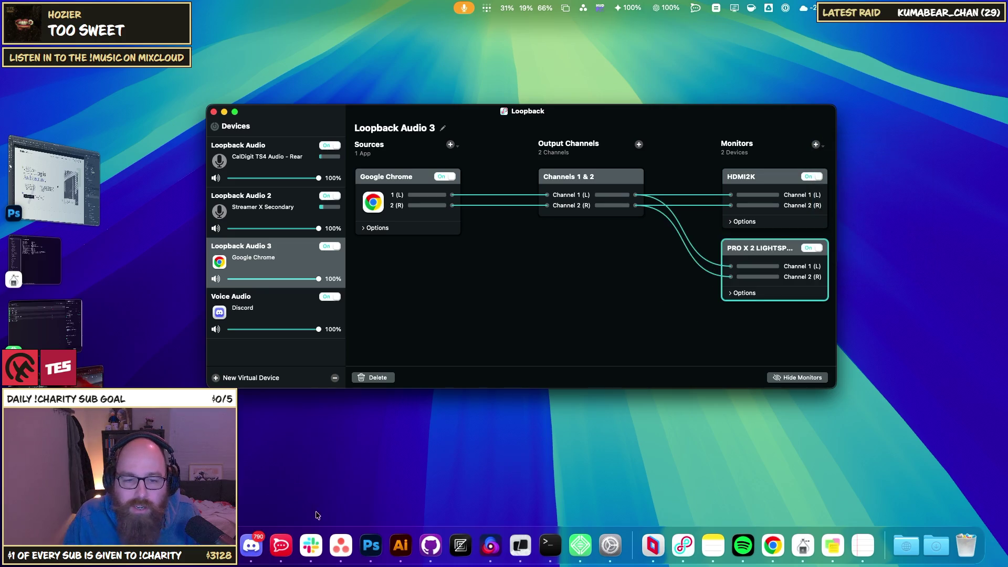
key("super+Tab")
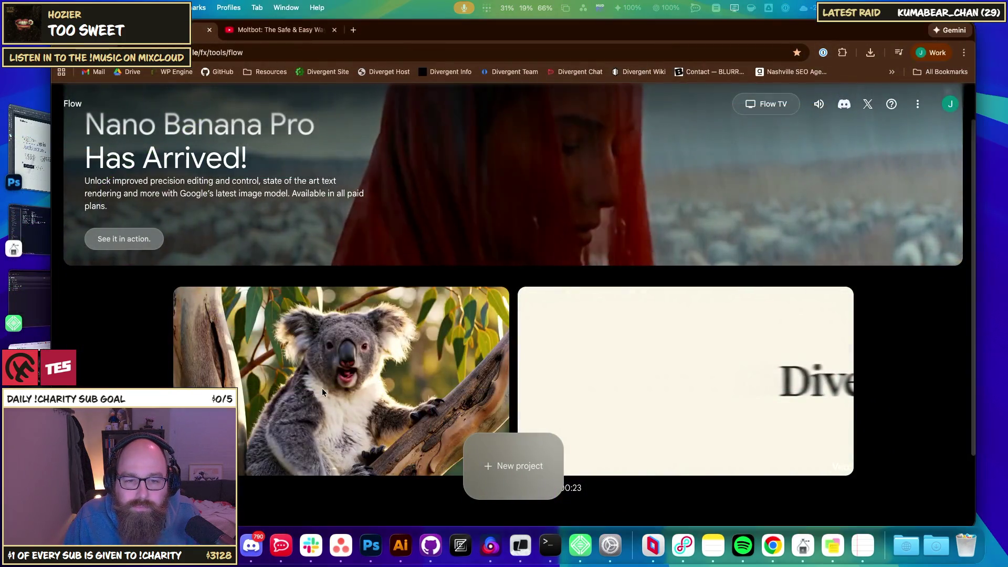
left_click(543, 456)
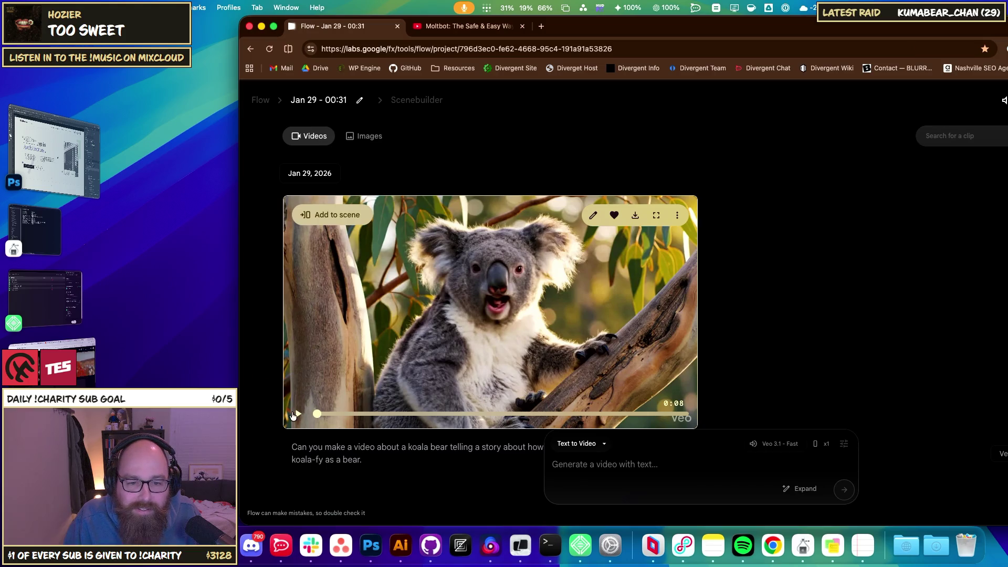
Step: Play the koala clip, change the background music track, and restart the clip from the beginning
left_click(293, 416)
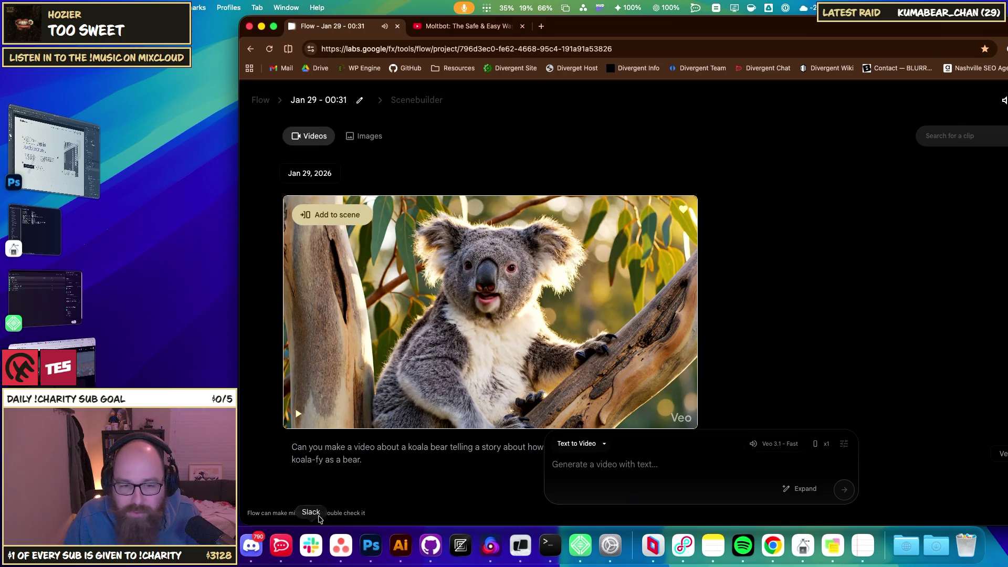
right_click(735, 549)
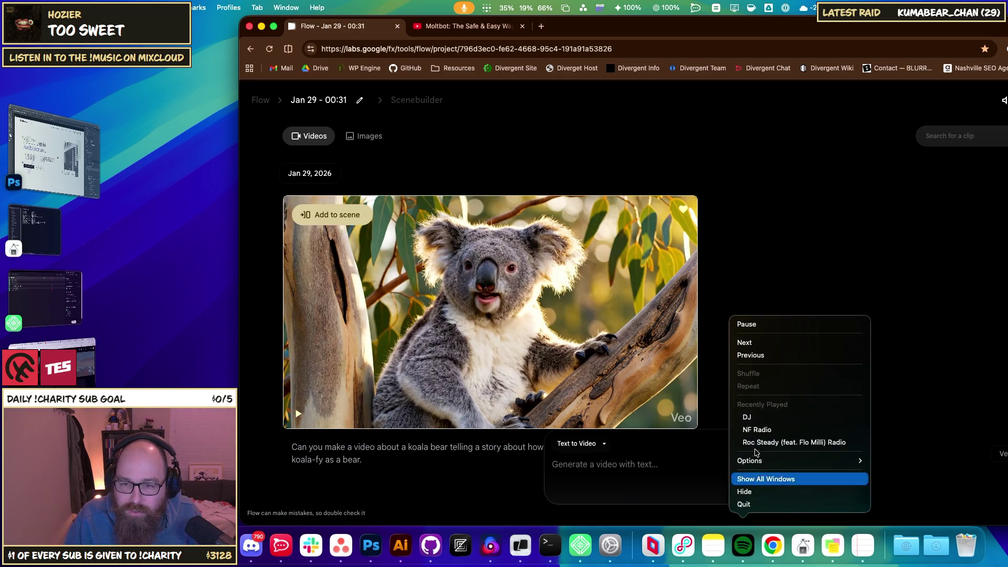
left_click(745, 323)
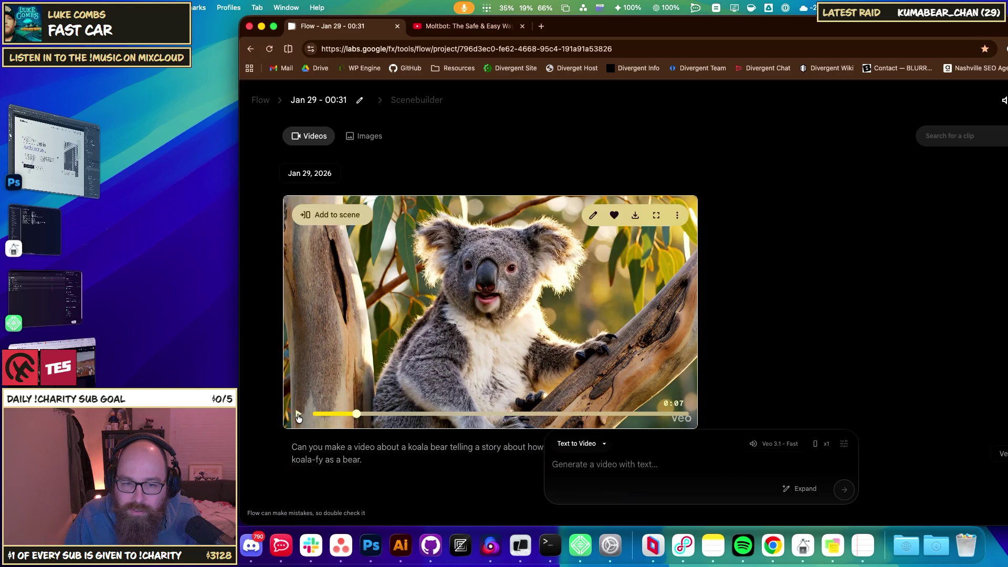
left_click(298, 415)
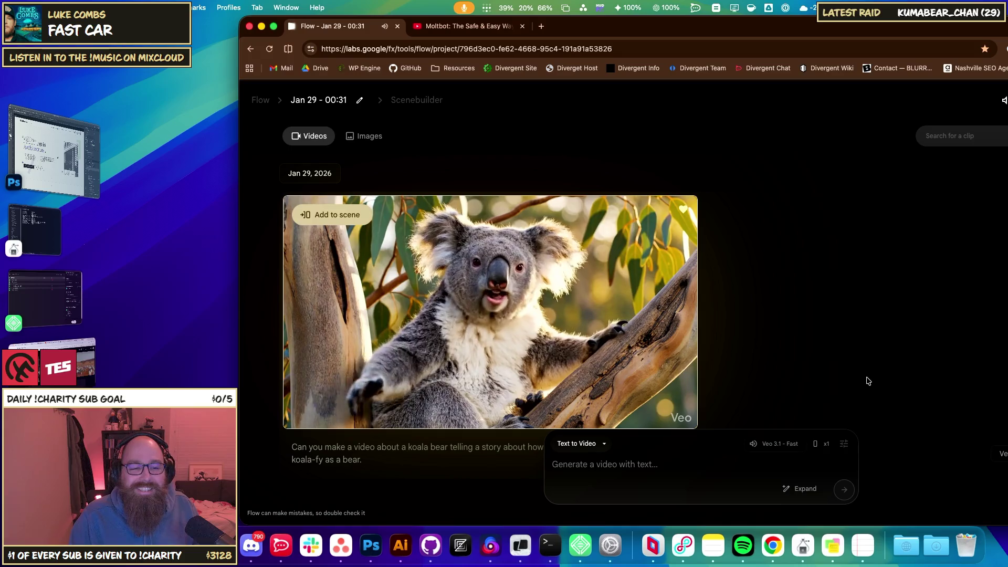
mouse_move(296, 417)
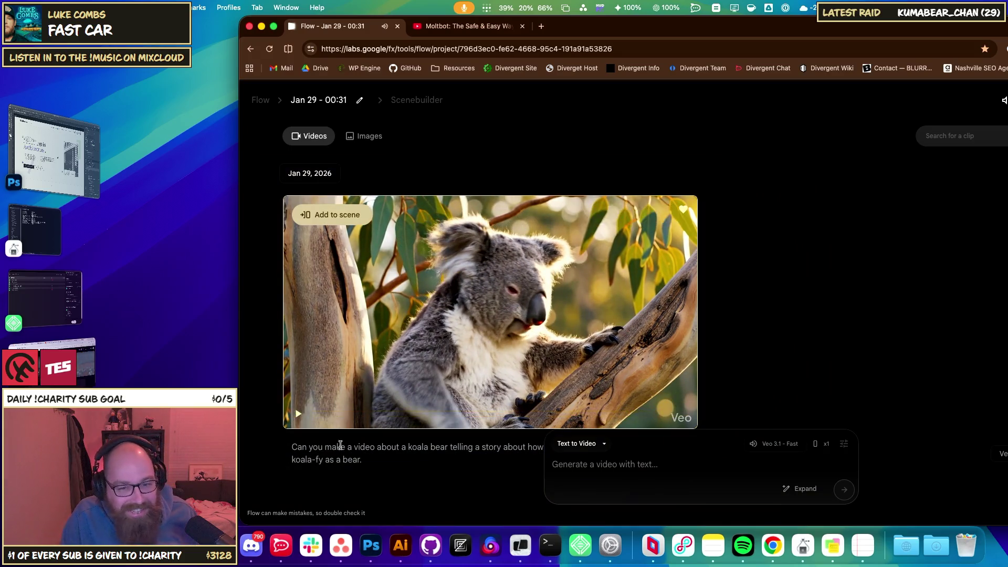
Step: Move the Chrome window left, scroll the project page, and enlarge the window
left_click_drag(662, 27, 608, 27)
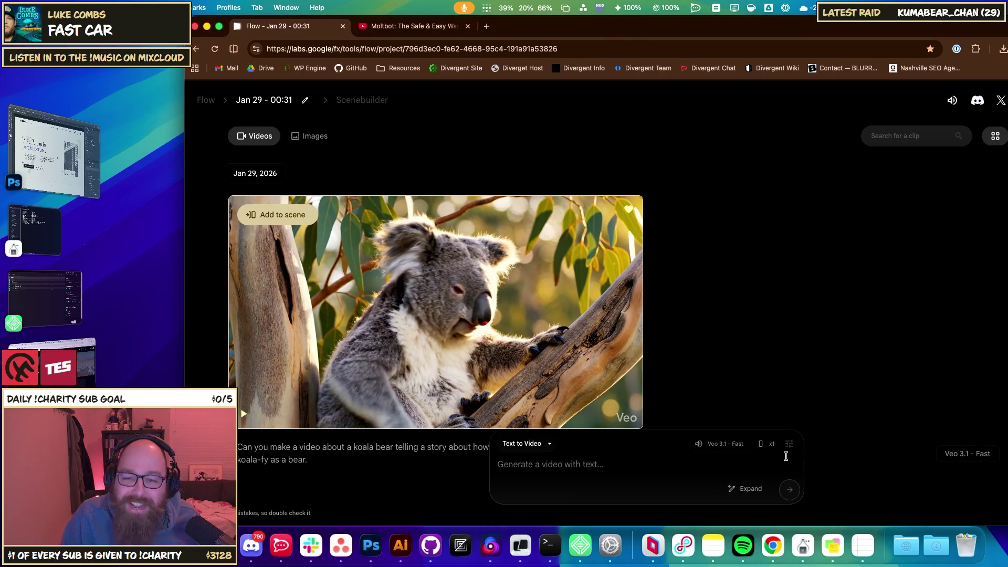
scroll(472, 448, "down", 3)
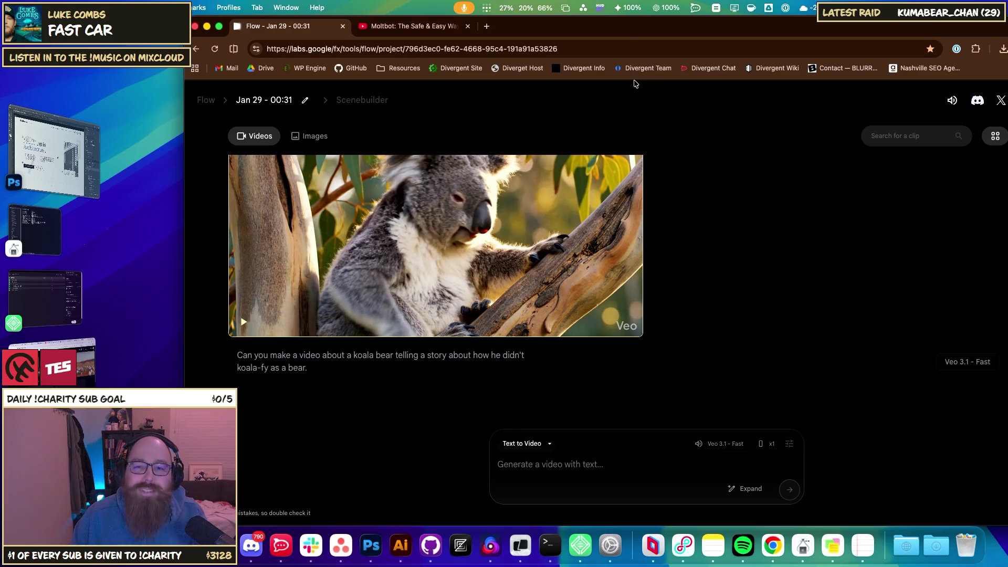
double_click(634, 32)
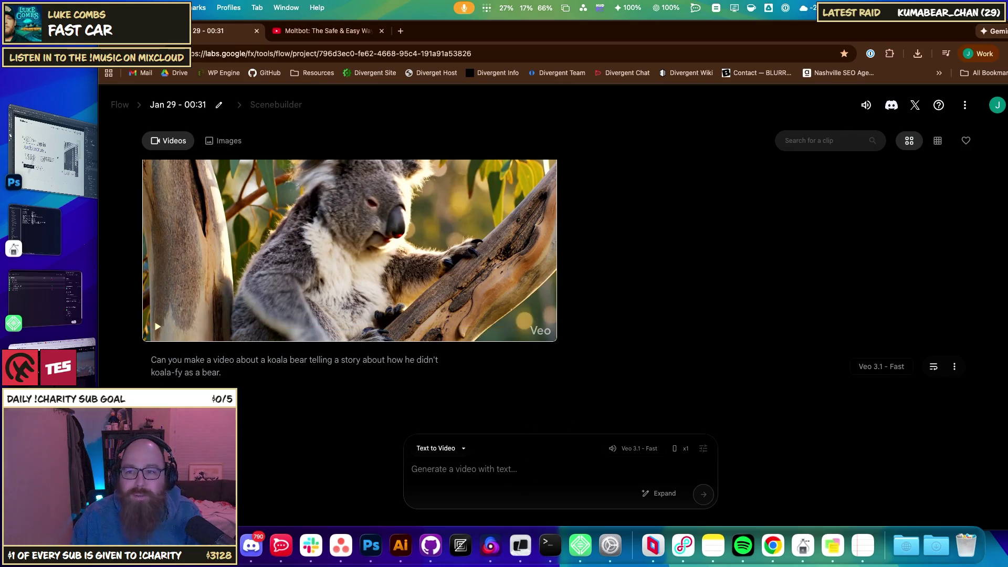
Step: Check the account panel in both Chrome windows, showing 24930 AI credits
left_click(239, 53)
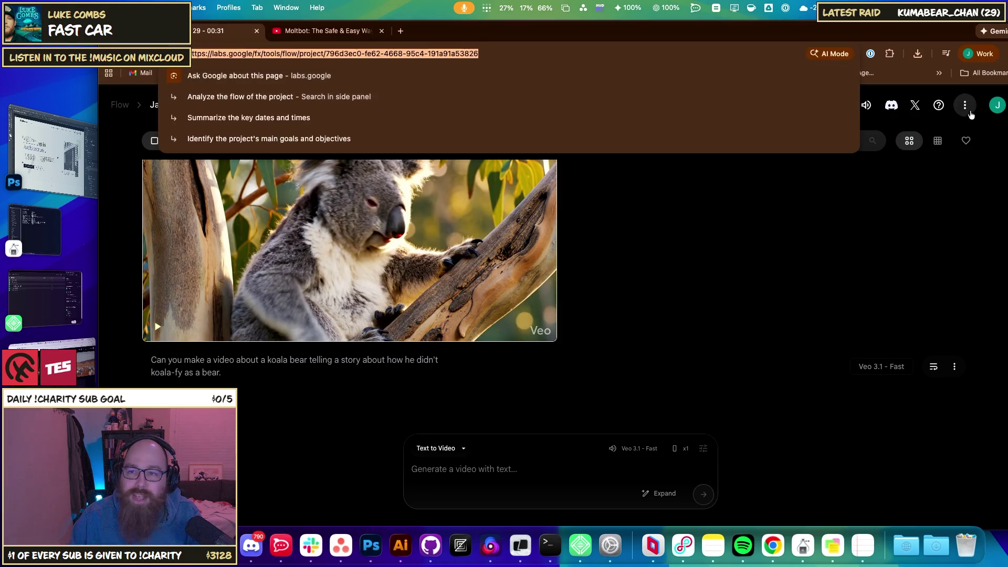
left_click(998, 105)
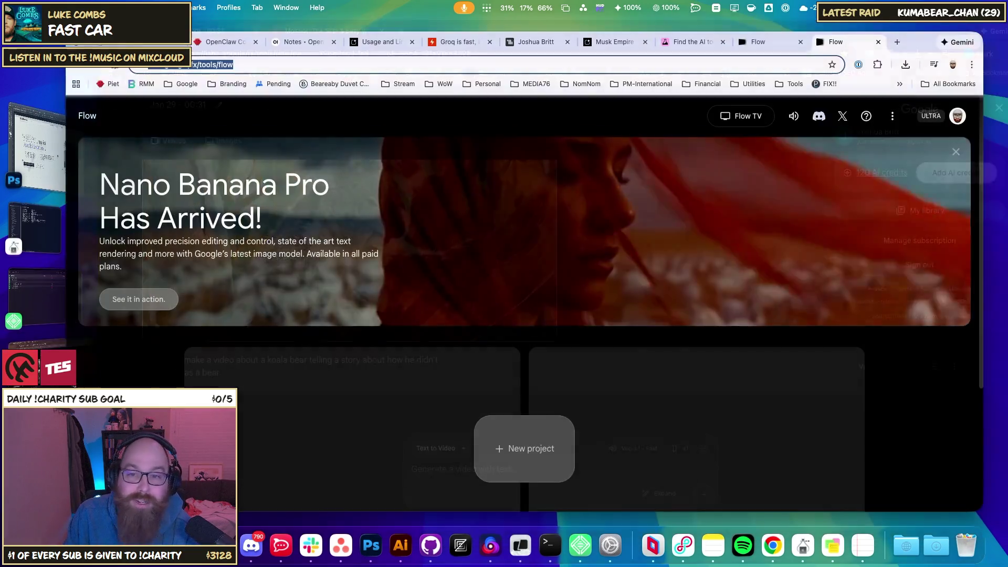
key("super+grave")
left_click(957, 116)
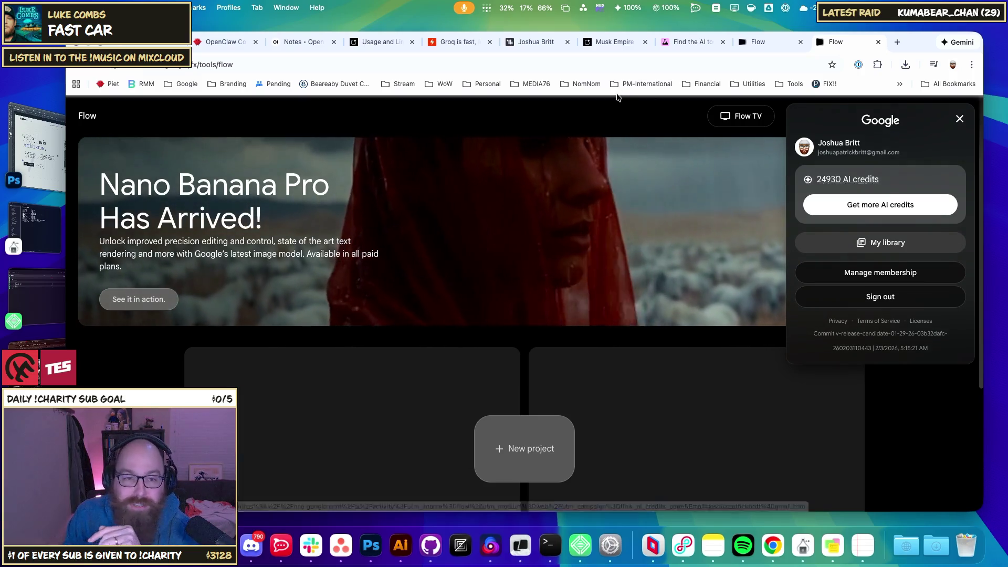
Step: Close the account panel, delete both Jan 29 projects, and return to the Labs experiments tab
left_click(892, 426)
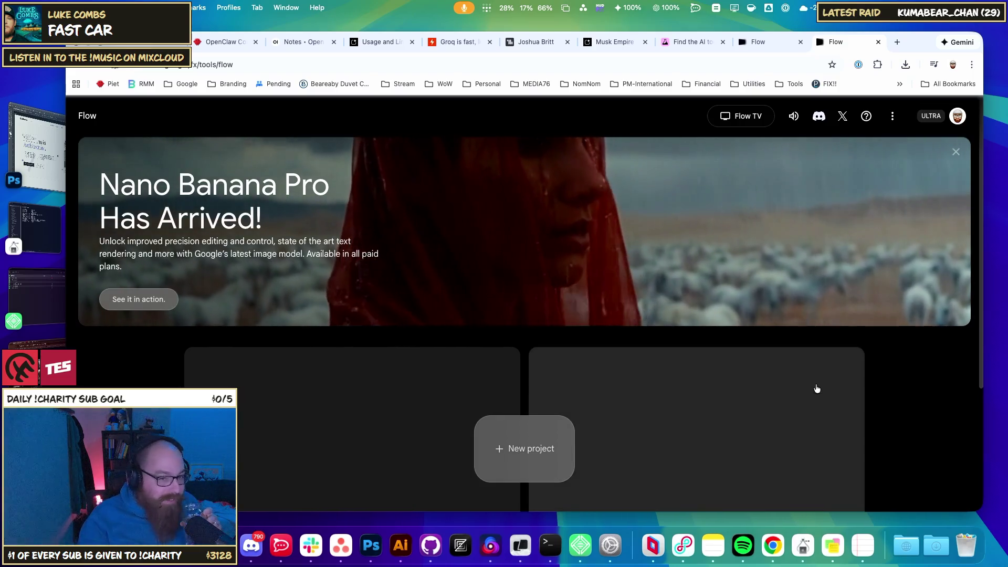
scroll(725, 399, "down", 3)
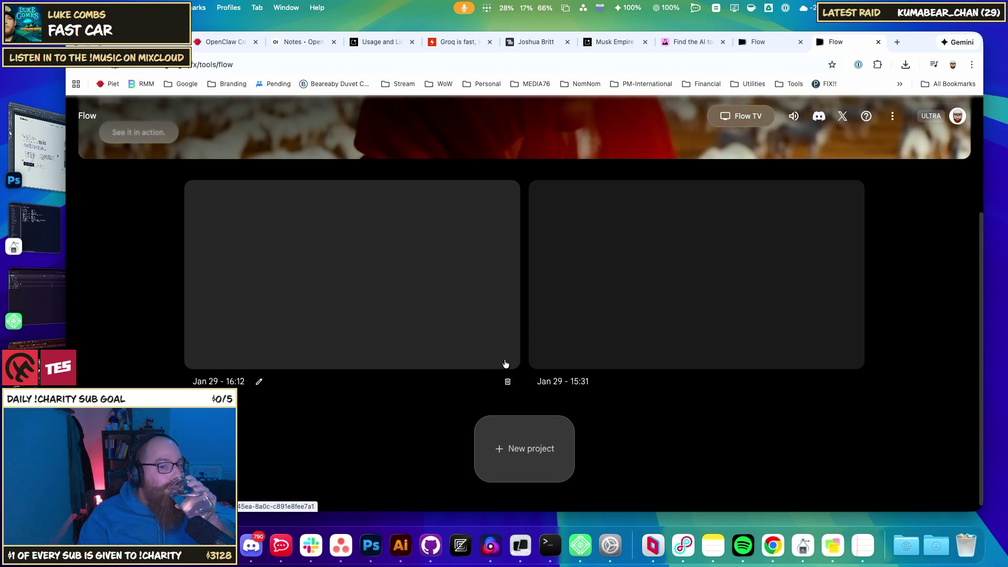
left_click(507, 382)
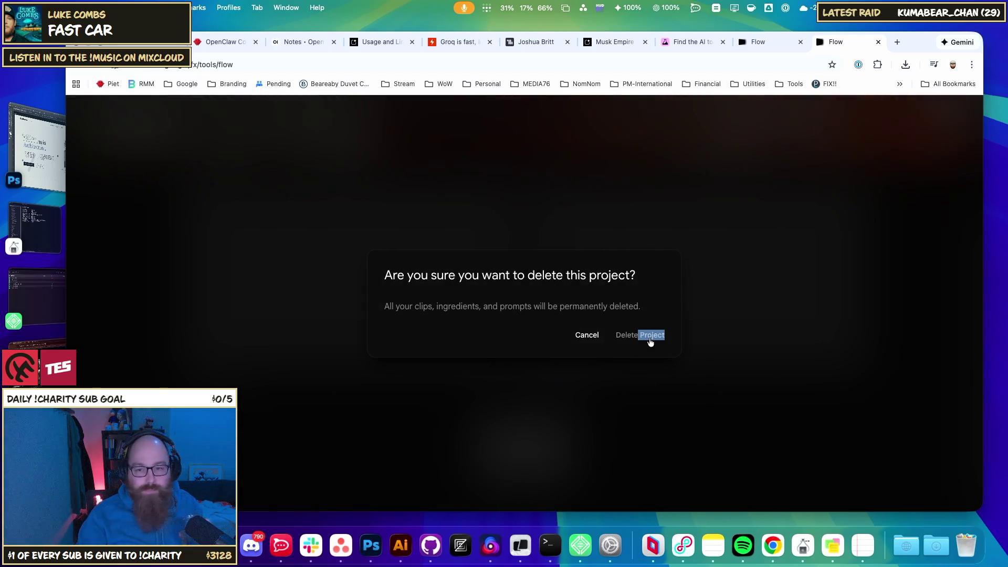
left_click(650, 342)
left_click(680, 380)
left_click(641, 340)
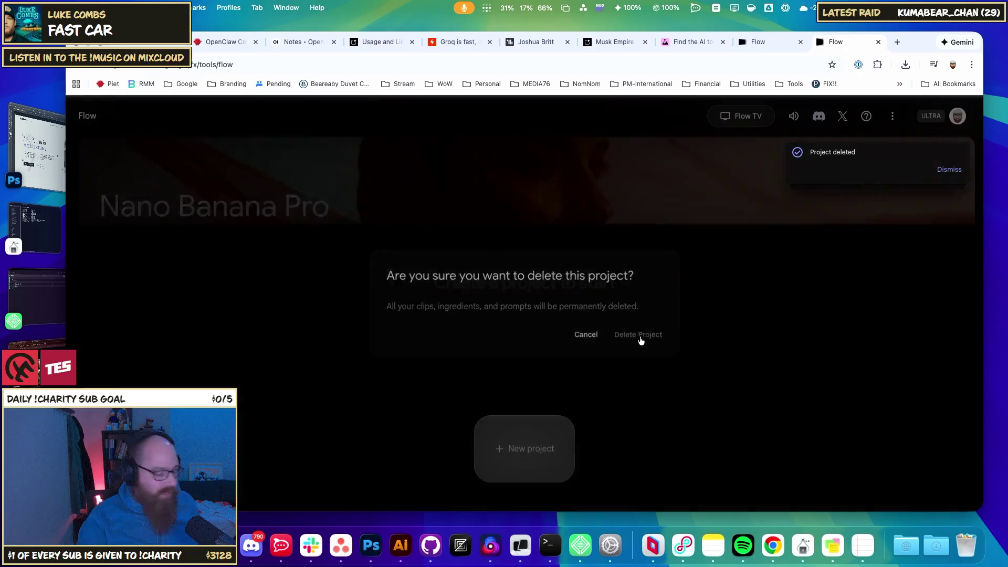
left_click(761, 42)
left_click(693, 46)
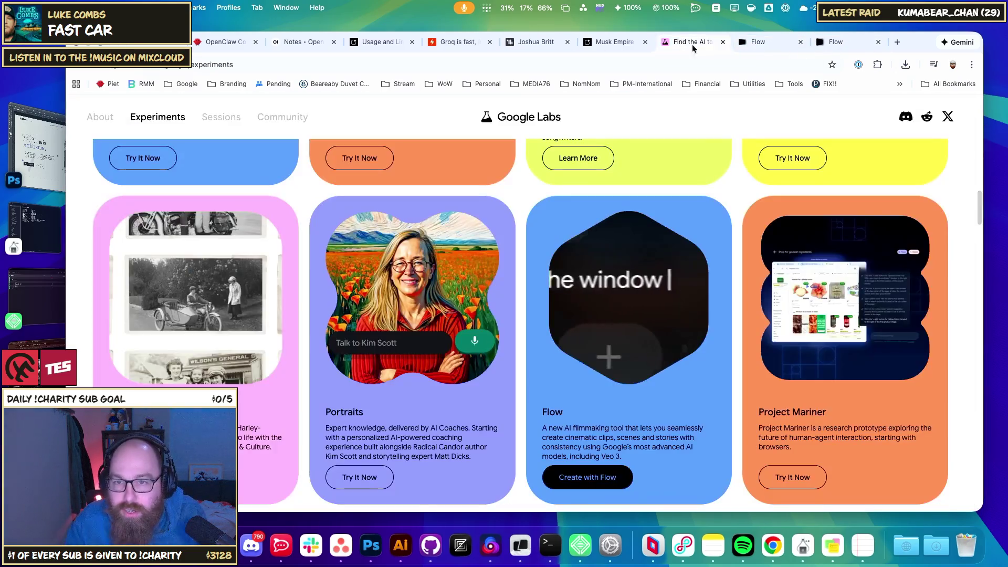
Step: Scroll the Experiments catalogue and open the Project Genie page
scroll(277, 375, "up", 10)
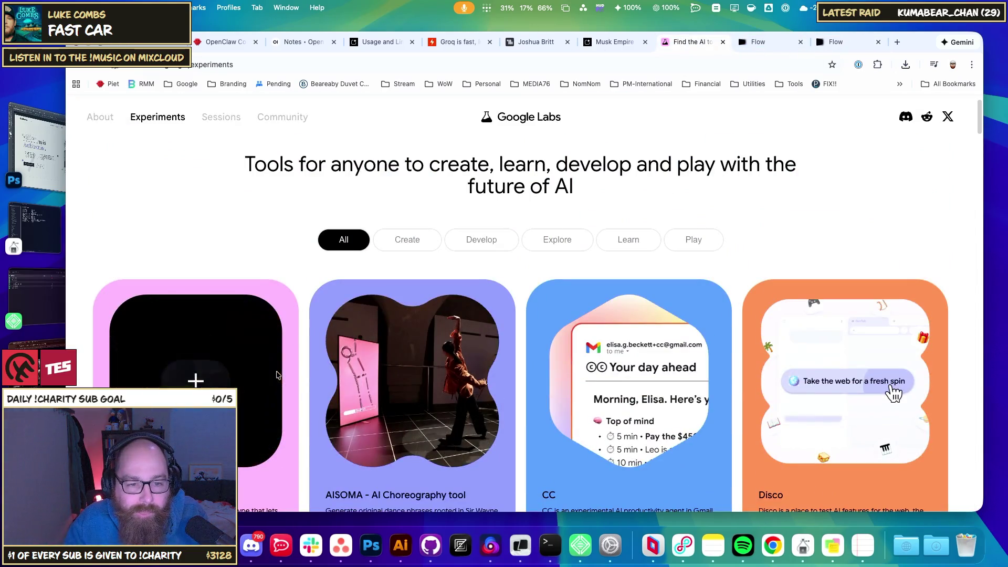
scroll(313, 407, "down", 1)
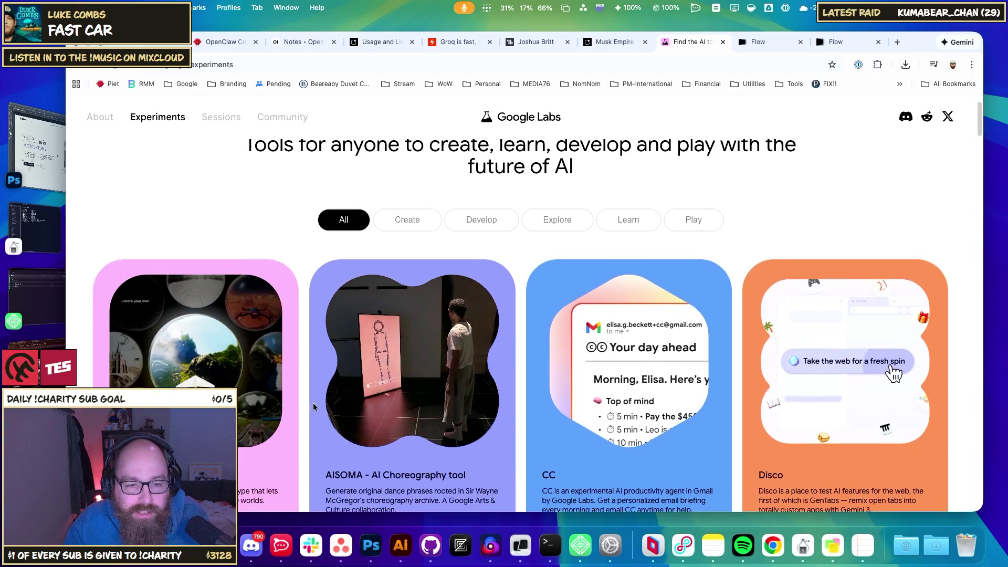
scroll(313, 407, "down", 2)
left_click(196, 336)
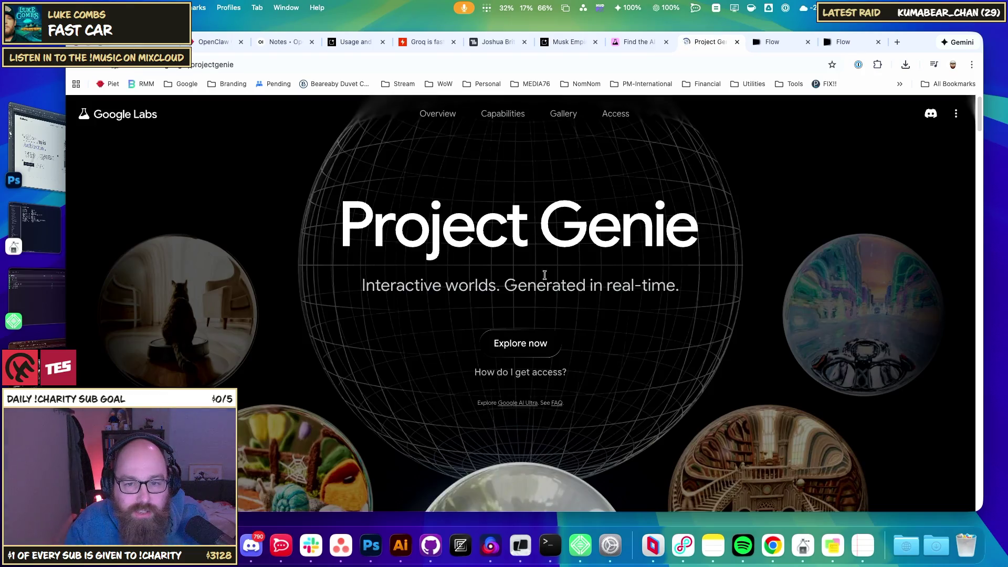
Step: Make the browser full screen and enter the Project Genie app
left_click_drag(914, 38, 913, 30)
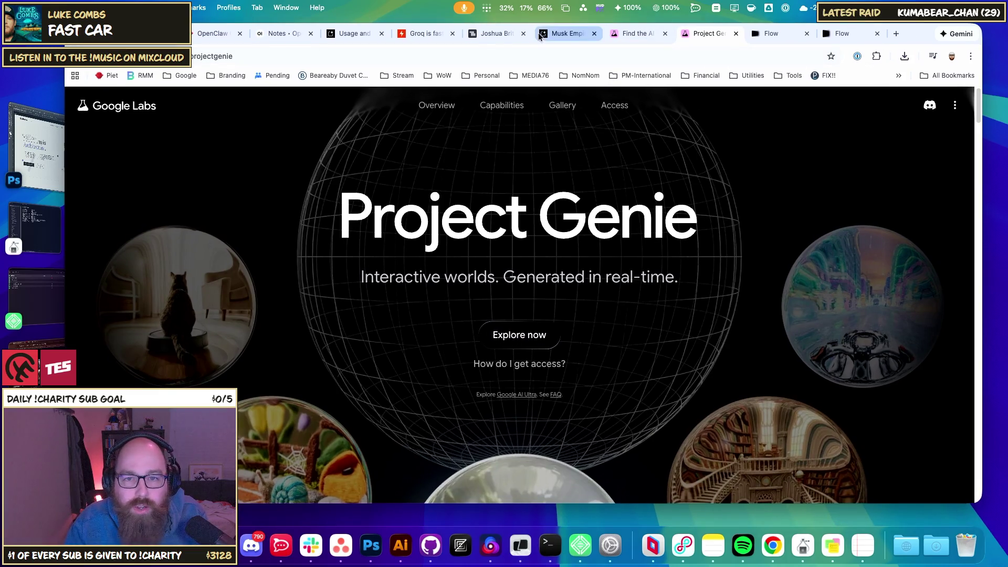
right_click(694, 35)
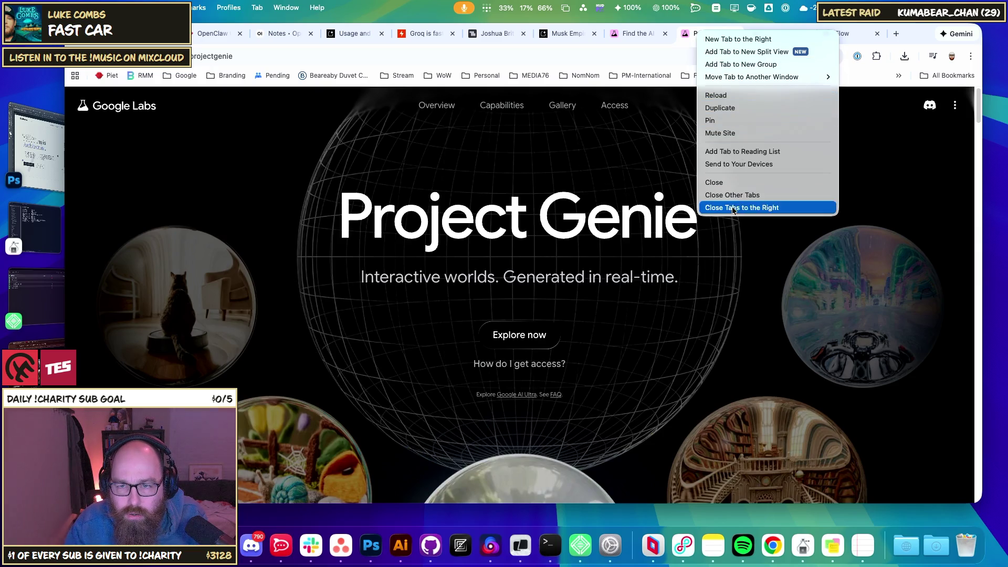
left_click(957, 140)
left_click(955, 104)
left_click(954, 104)
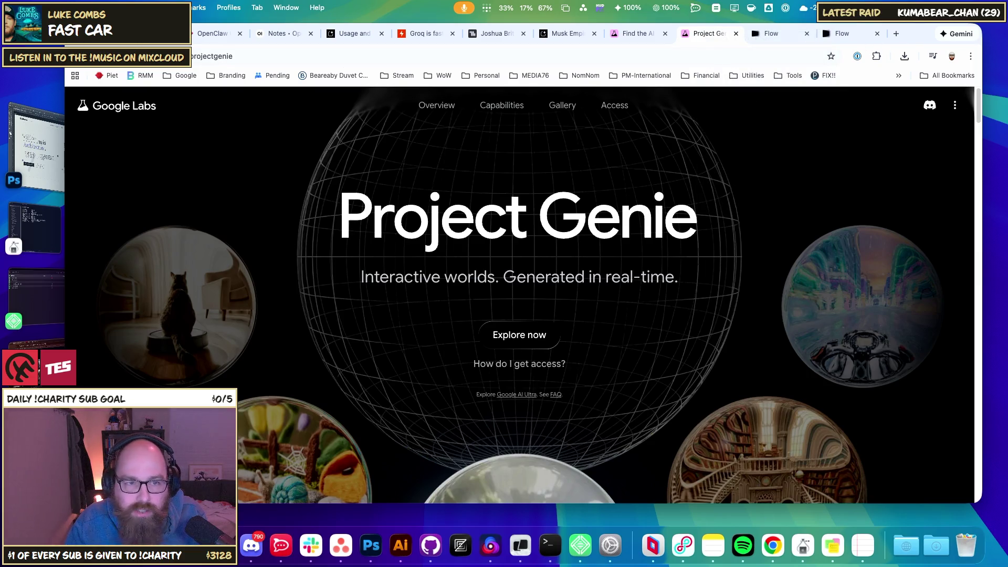
key("ctrl+super+f")
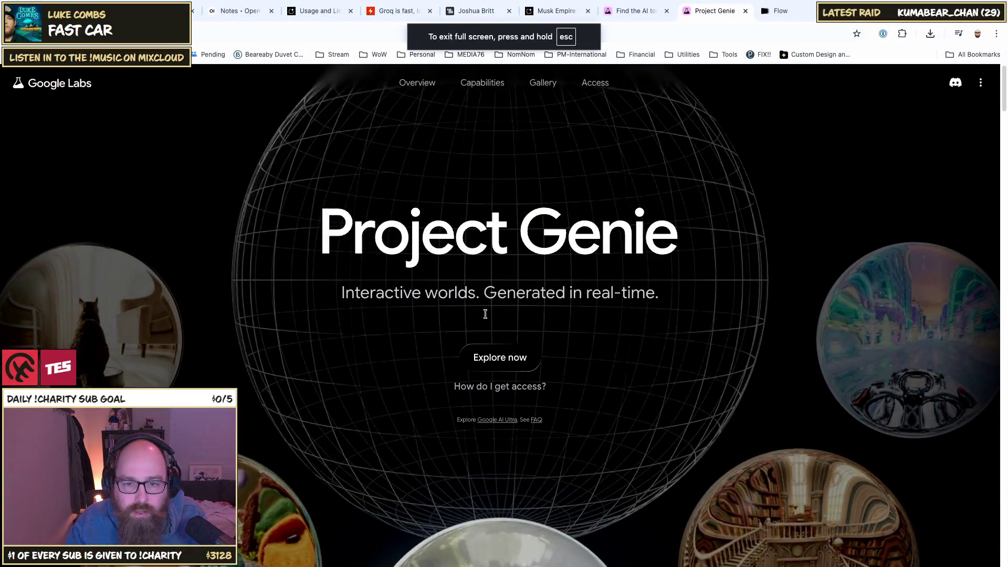
left_click(495, 364)
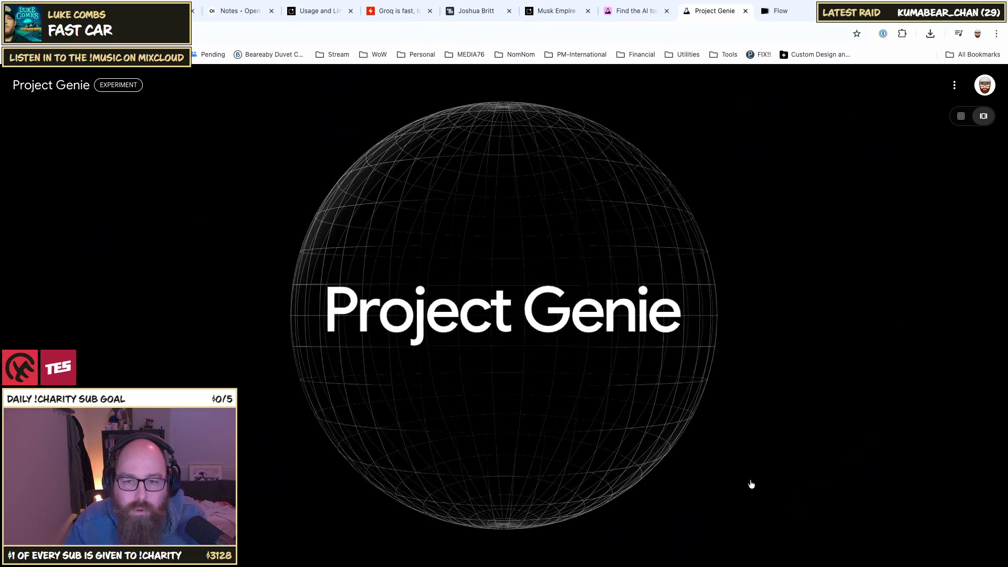
Step: Switch the sample-world gallery to large spheres and open the Boxed In workshop world's details
left_click(961, 114)
left_click(977, 117)
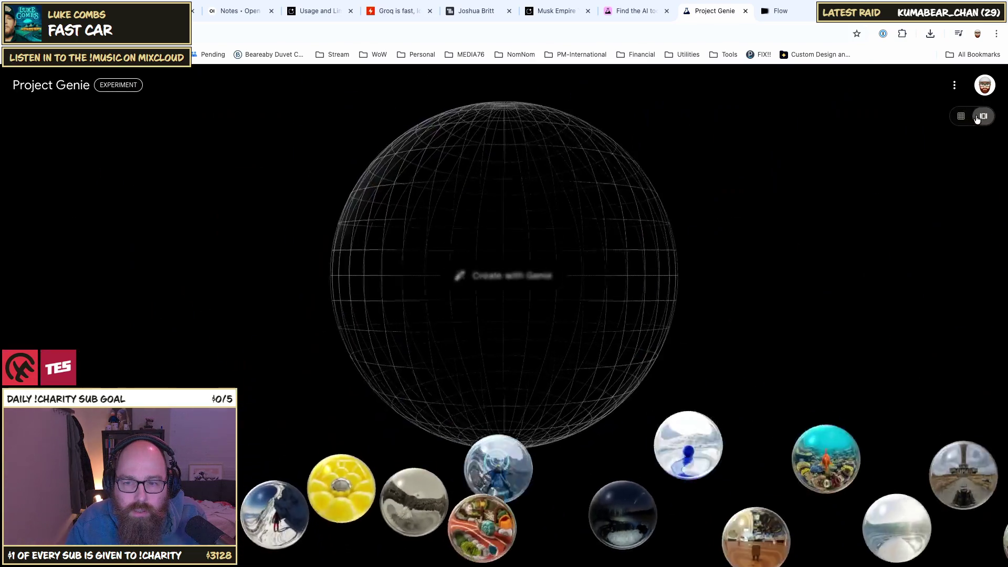
left_click(974, 119)
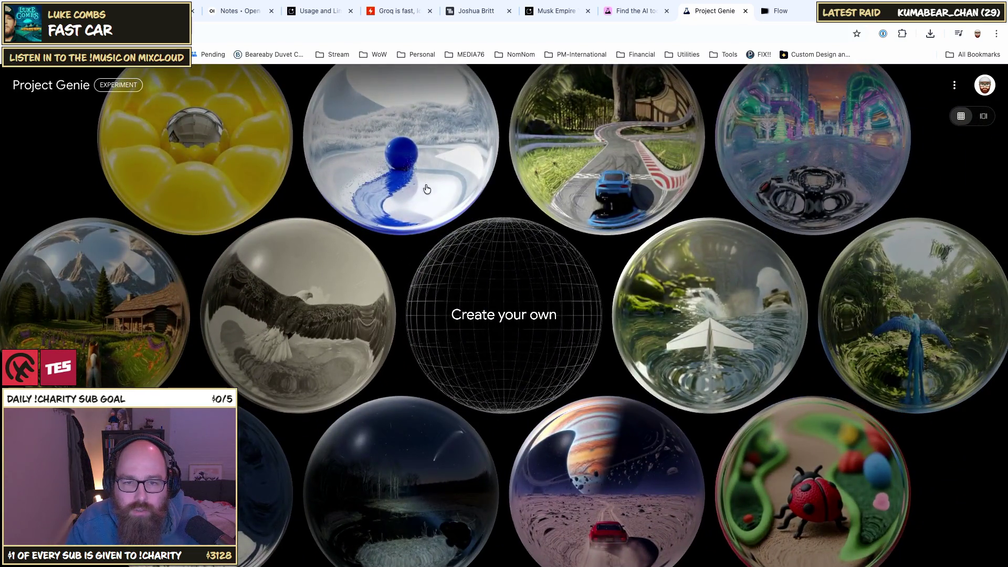
scroll(499, 219, "up", 3)
scroll(499, 220, "up", 5)
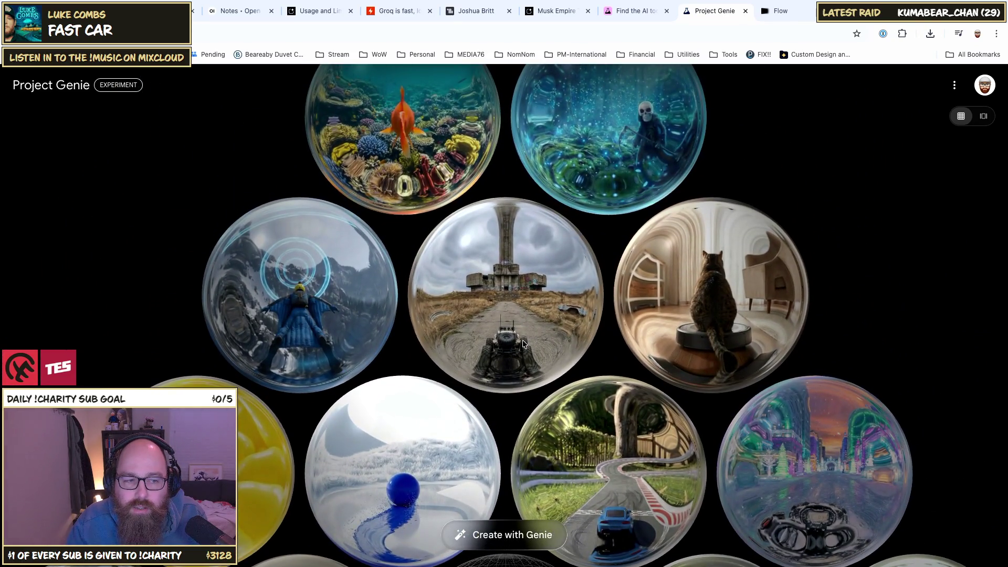
scroll(504, 357, "down", 3)
scroll(494, 362, "down", 5)
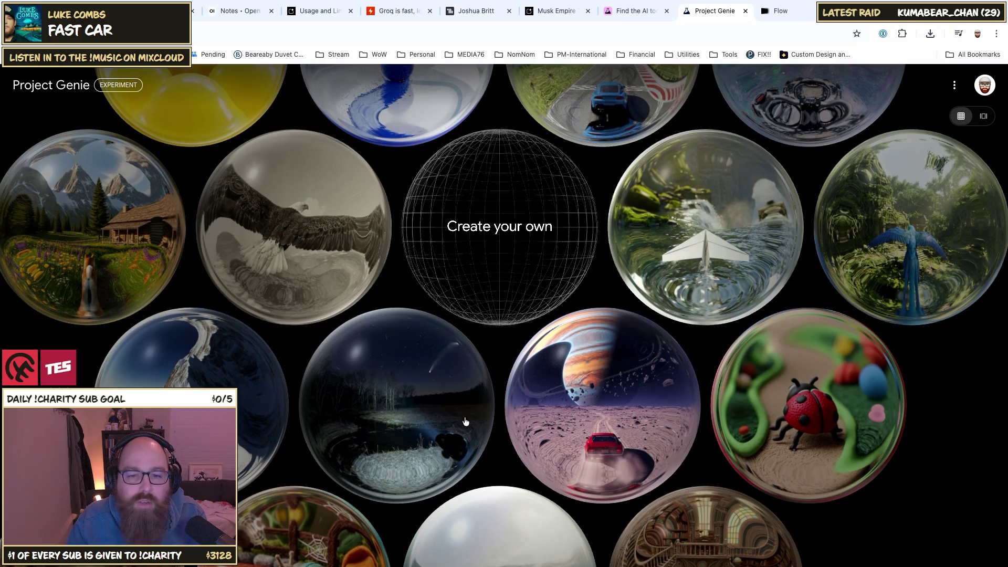
scroll(490, 356, "down", 4)
scroll(525, 294, "down", 2)
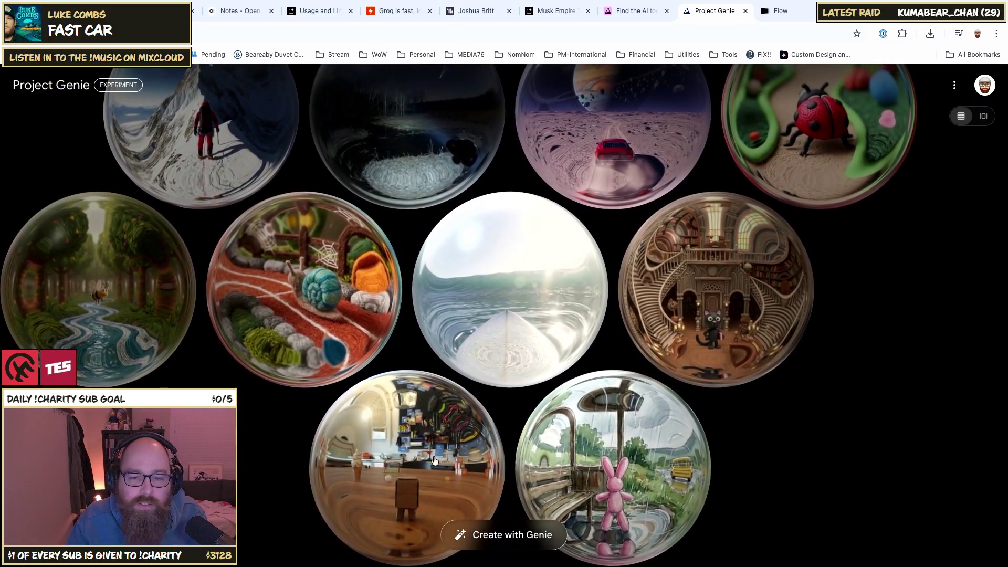
left_click(434, 461)
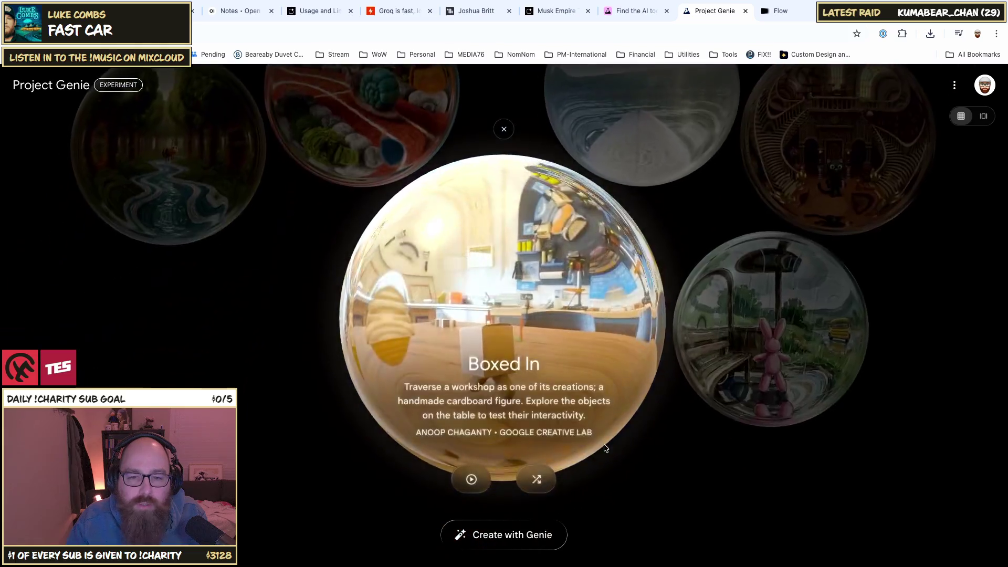
Step: Watch the Boxed In preview video, then start generating the Boxed In world
left_click(470, 479)
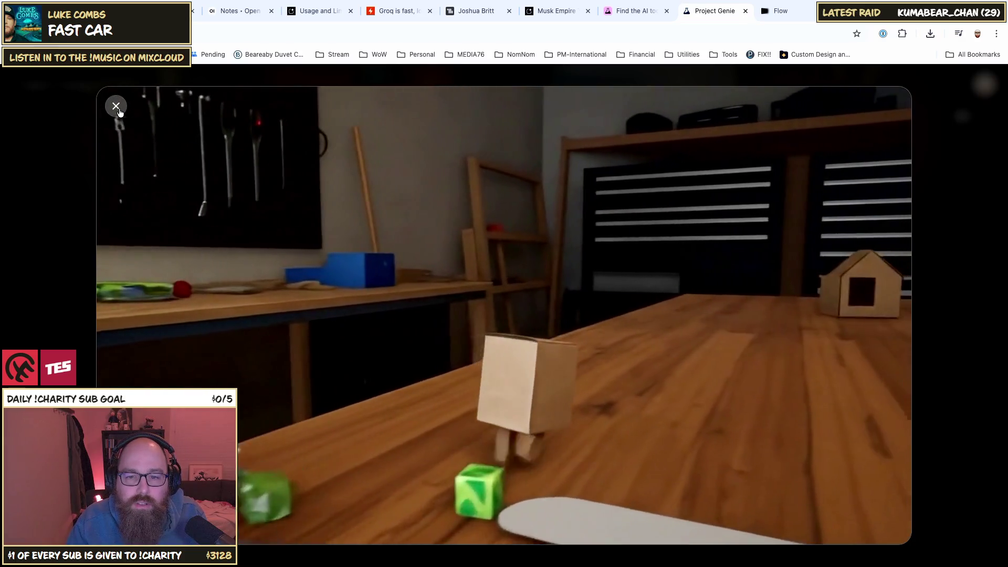
left_click(116, 106)
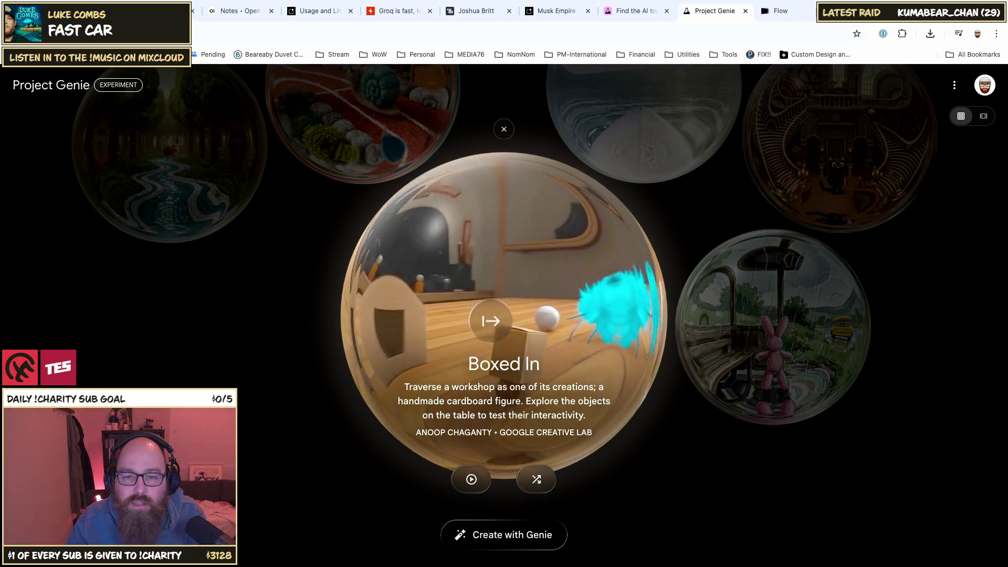
left_click(536, 476)
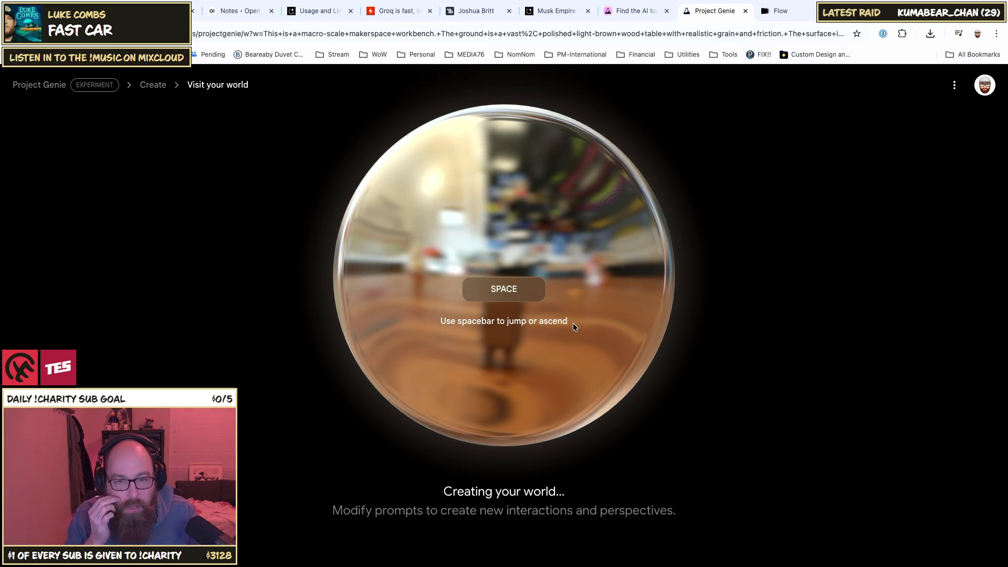
Step: Look around the workshop and walk the cardboard figure past the ice cream toward the green goal
key("w")
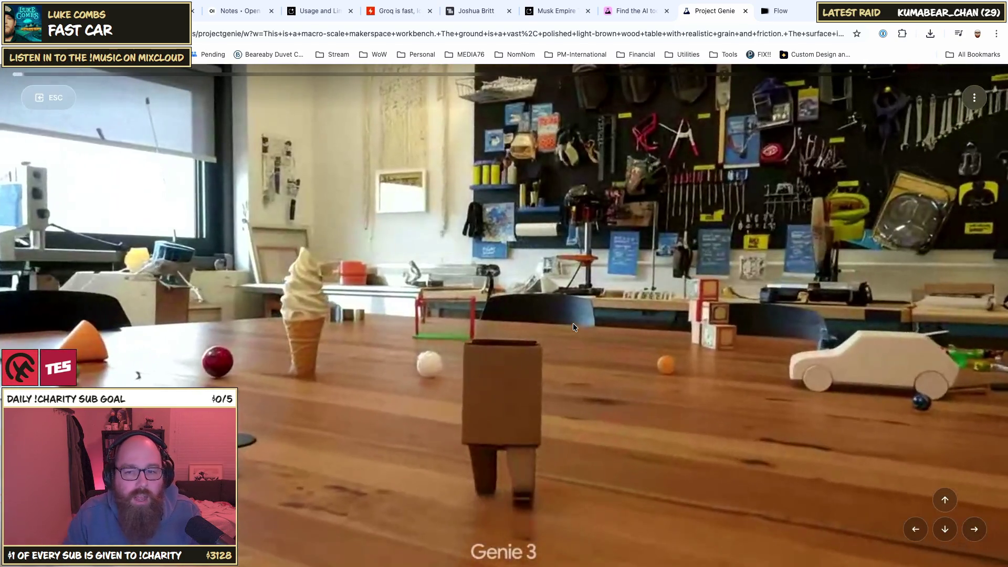
key("Left")
key("Left")
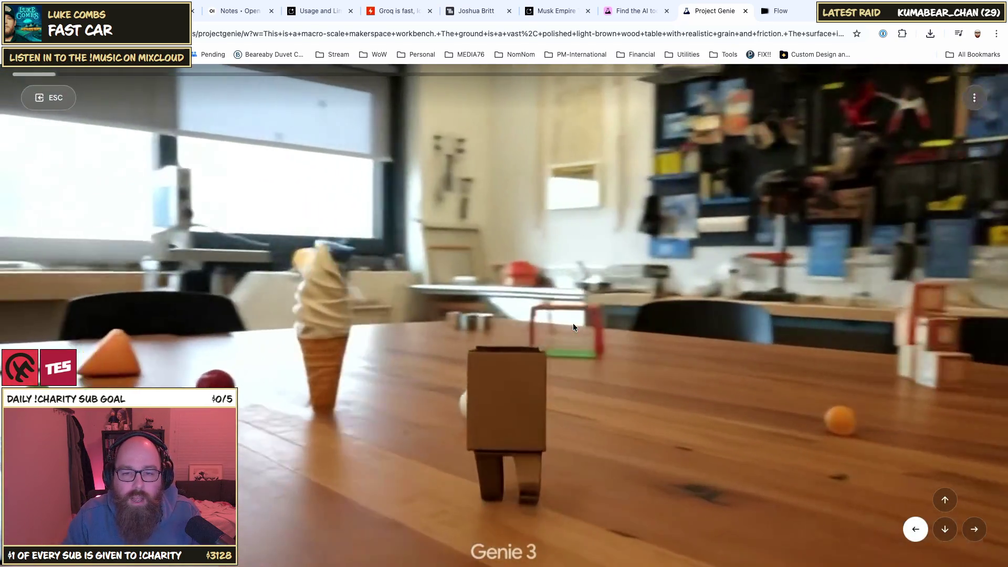
key("Left")
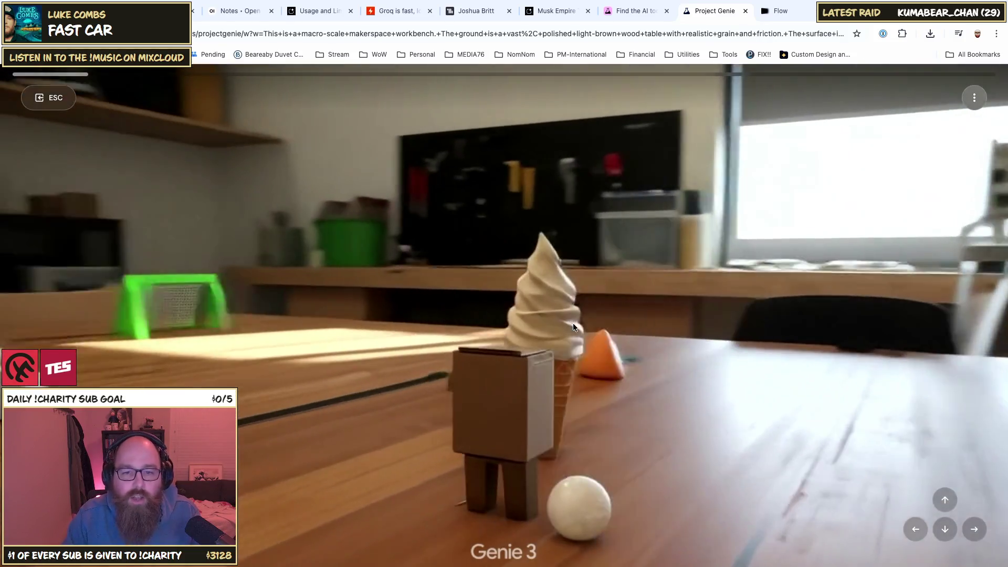
key("Right")
key("Right")
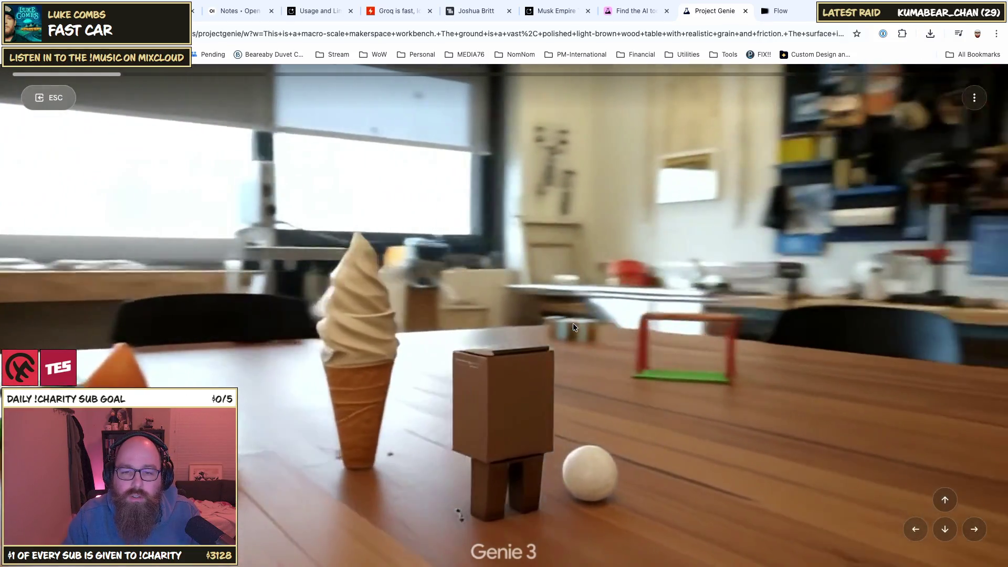
key("Right")
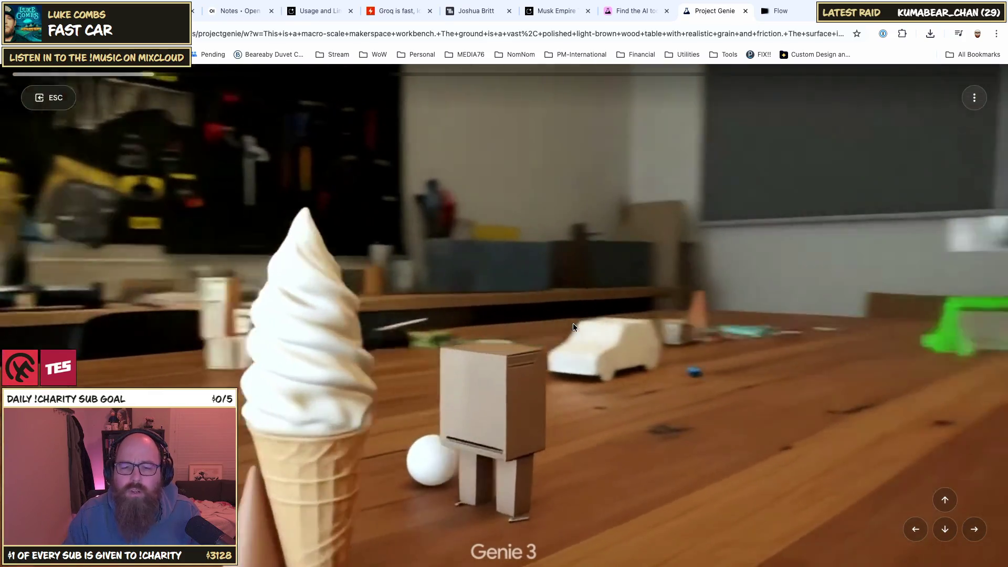
key("Right")
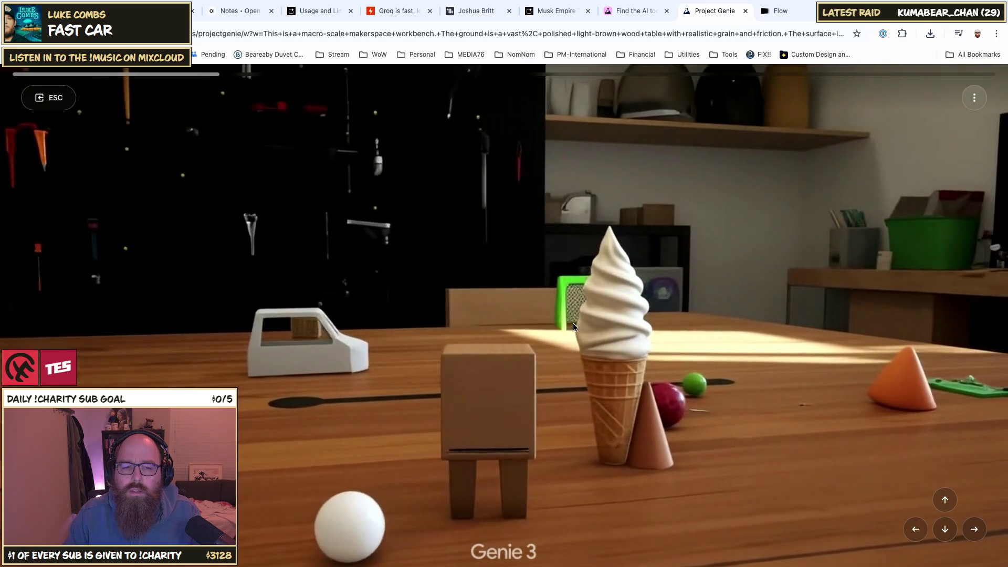
key("w")
key("a")
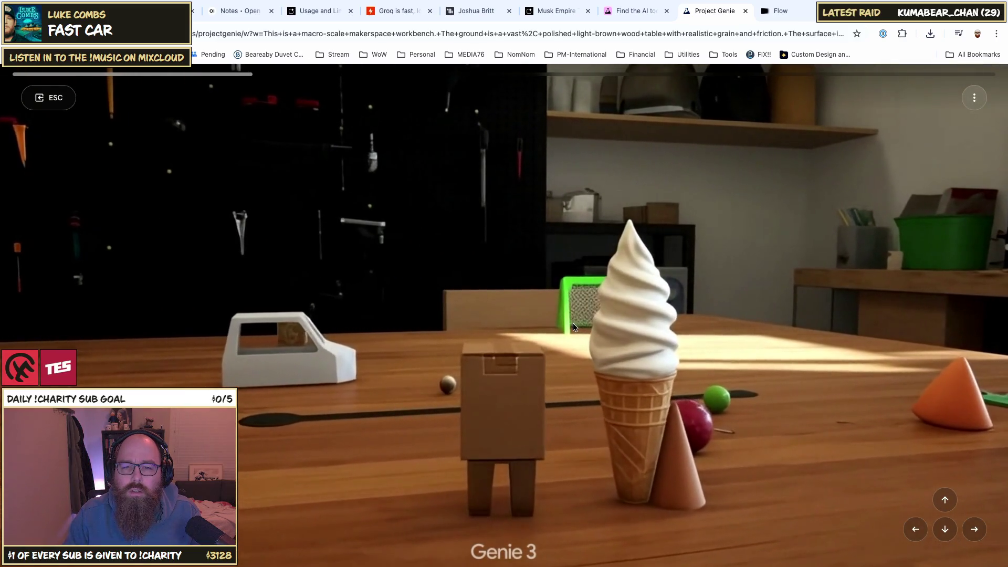
key("w")
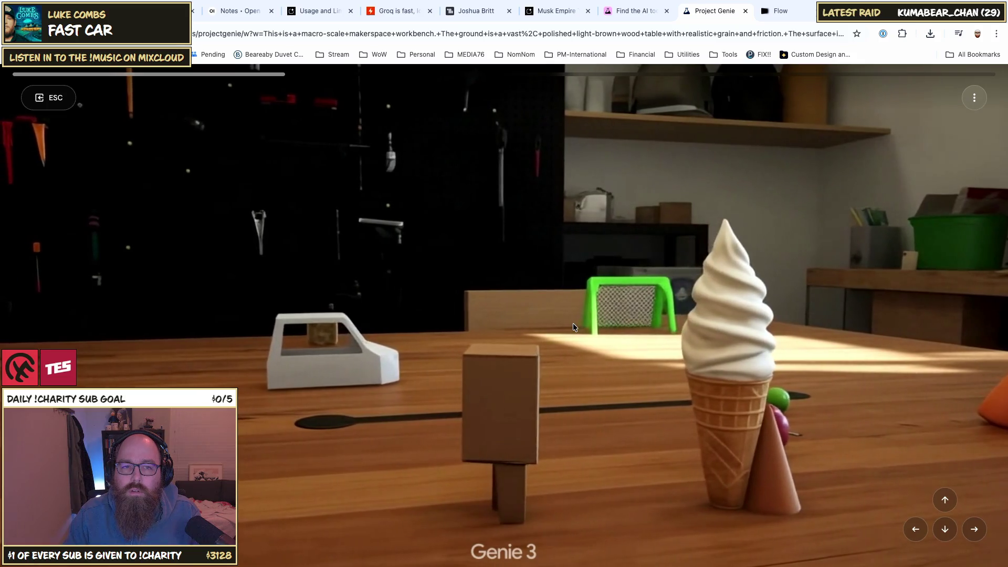
key("w")
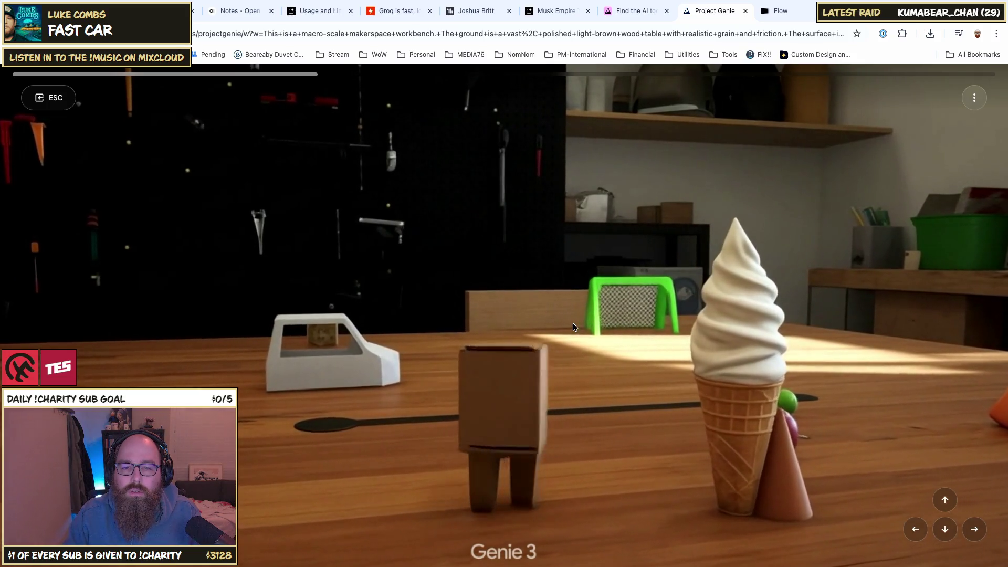
key("w")
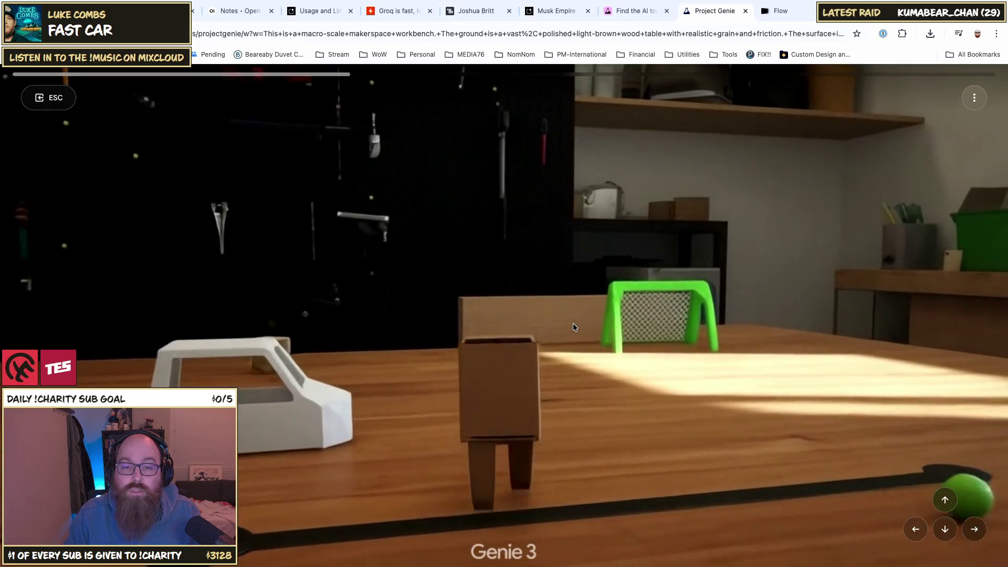
Step: Sidestep, turn the view left to face the pegboard wall, then exit the world
key("d")
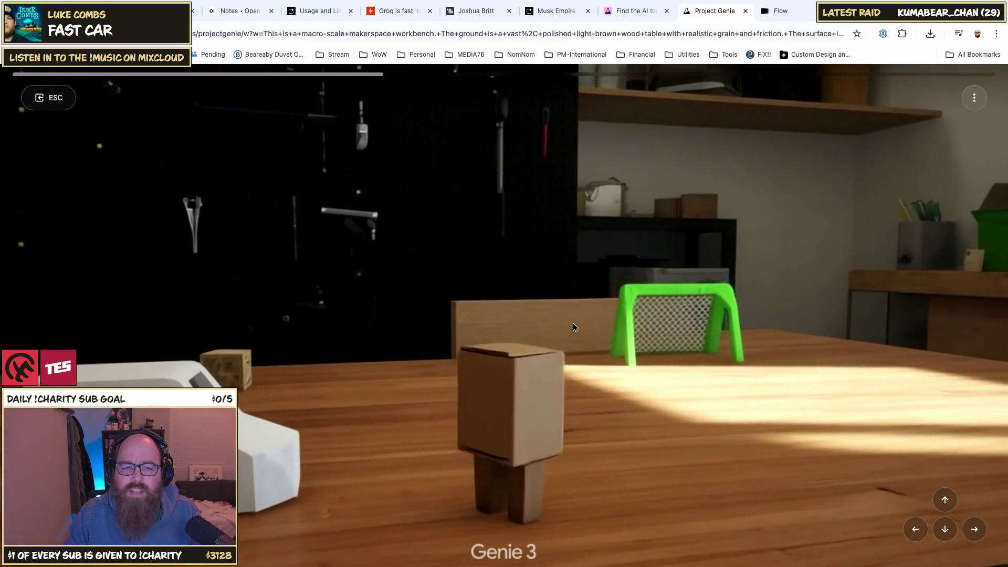
key("Left")
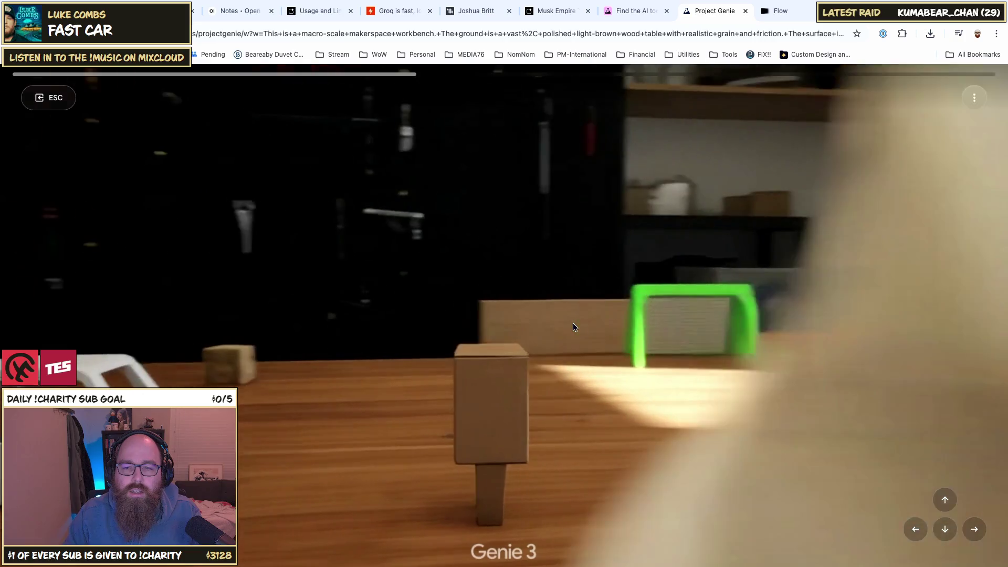
key("Left")
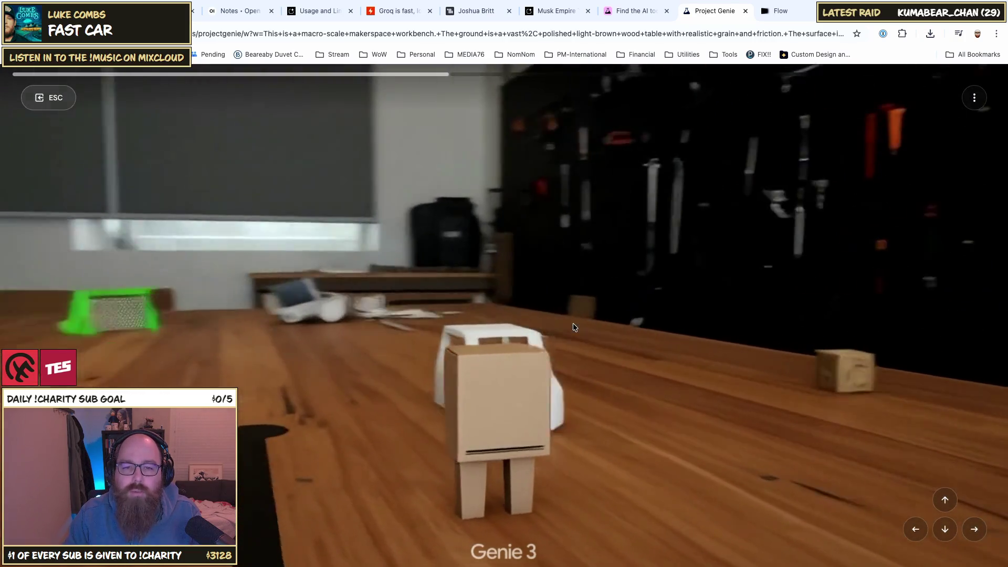
key("Left")
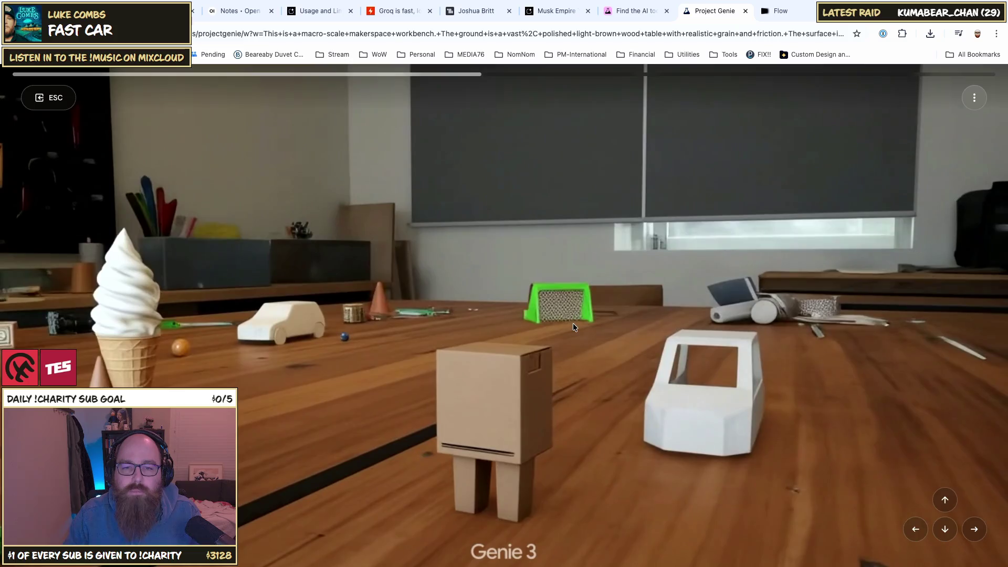
key("Left")
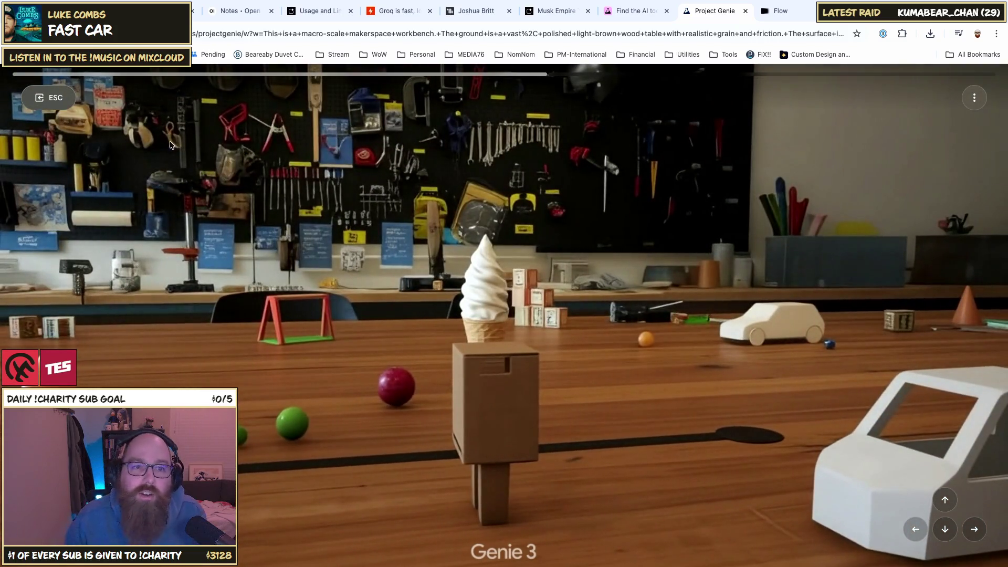
key("Escape")
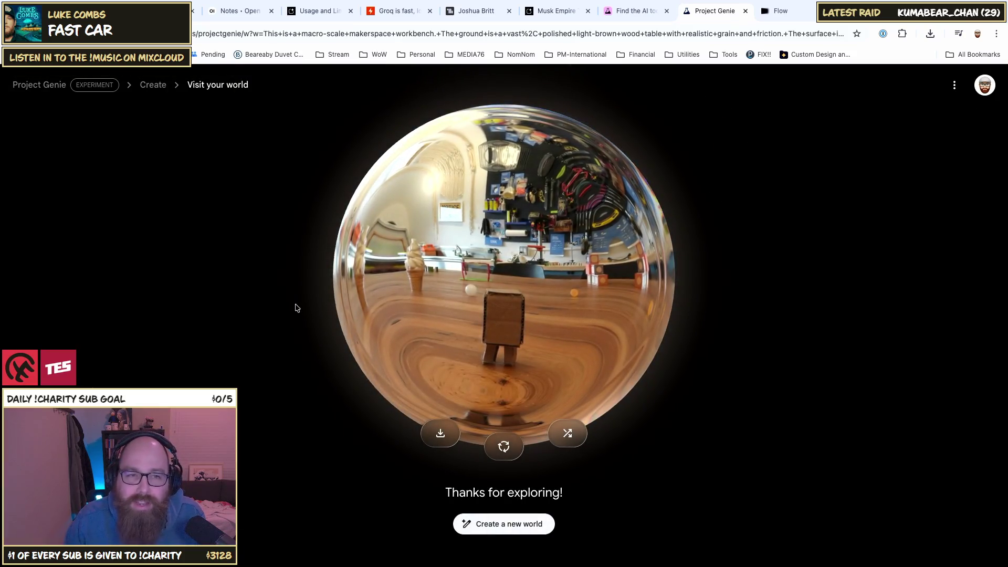
Step: Go to the Create page and place the cursor in the Environment description field
left_click(144, 88)
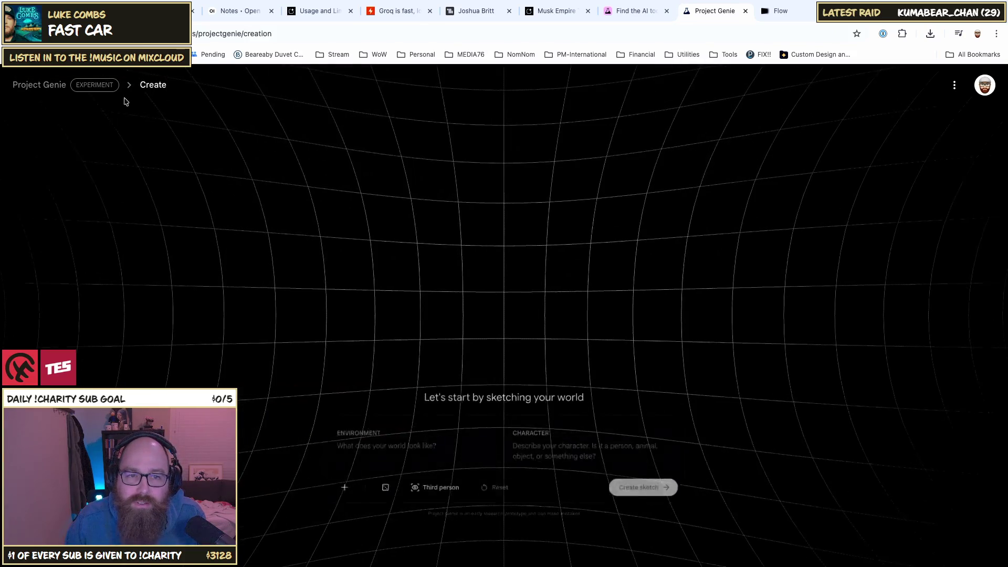
left_click(366, 476)
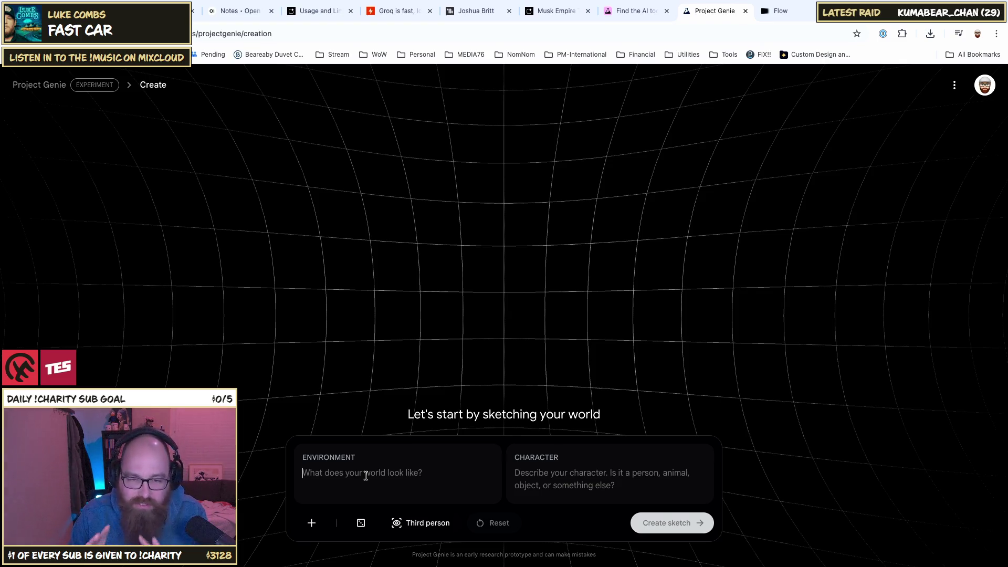
left_click(365, 476)
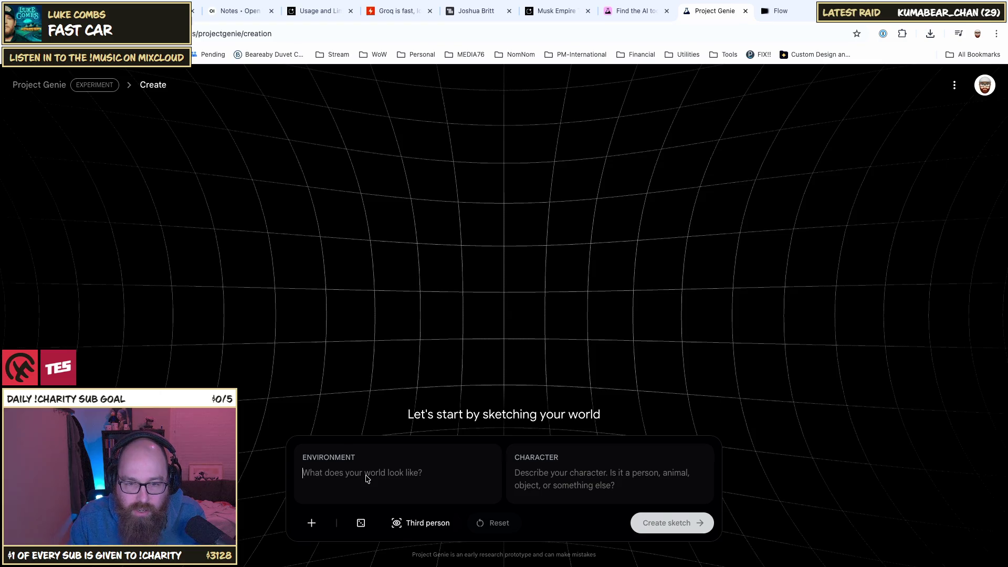
Step: Enter 'Jungle. Swamp land. New Orleans. Mystical.' as the environment description
type("Jungle")
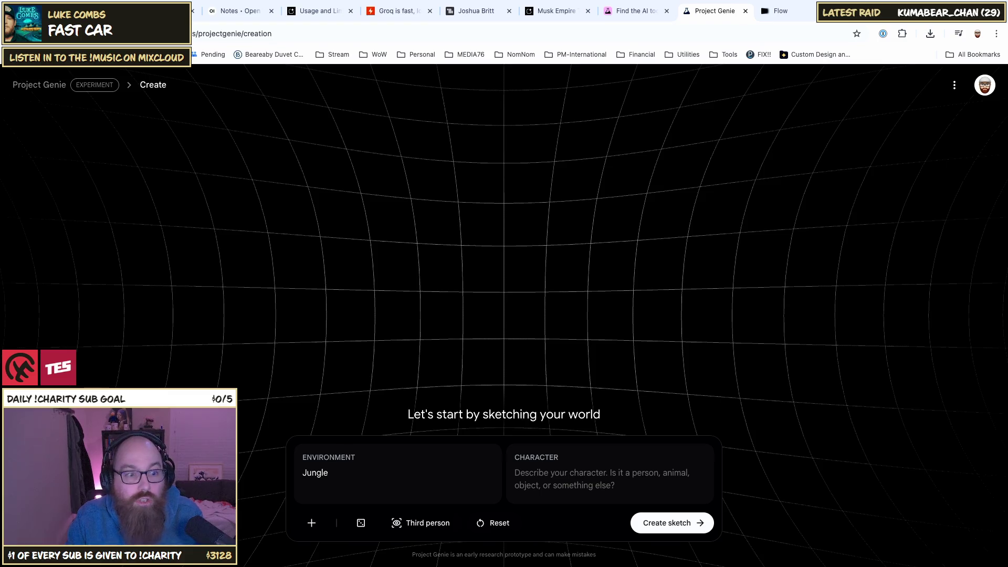
type(". Swamp")
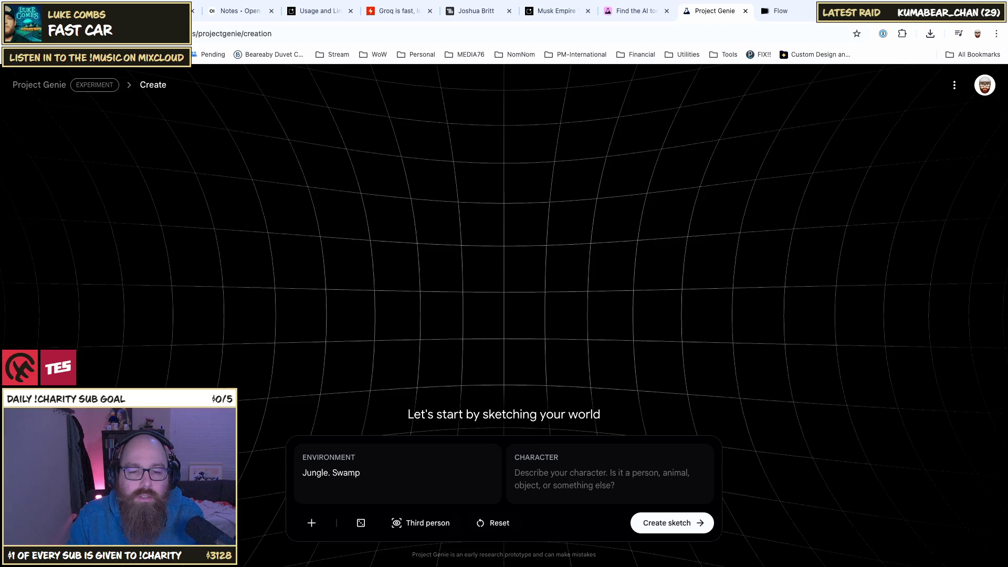
type("lands")
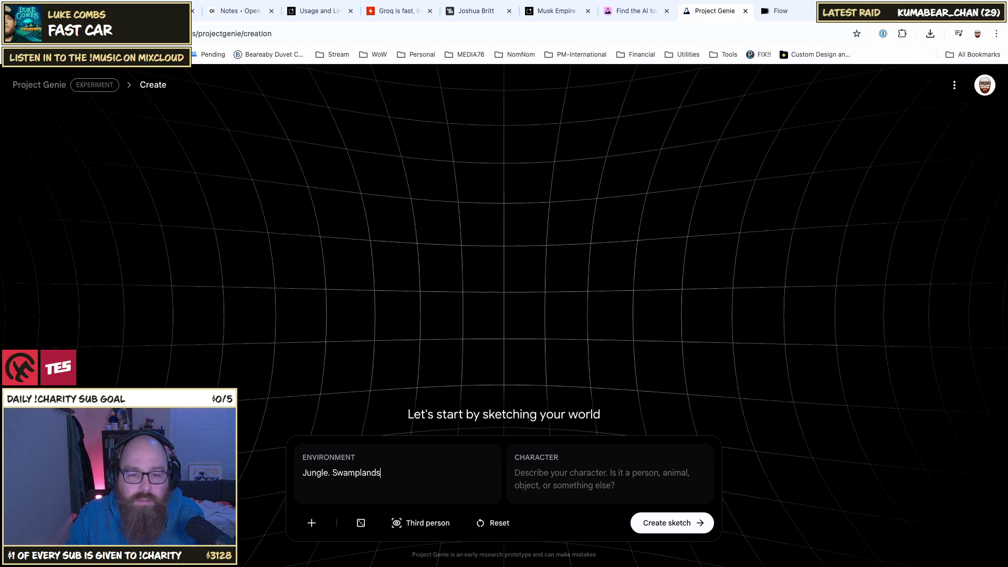
type(" land")
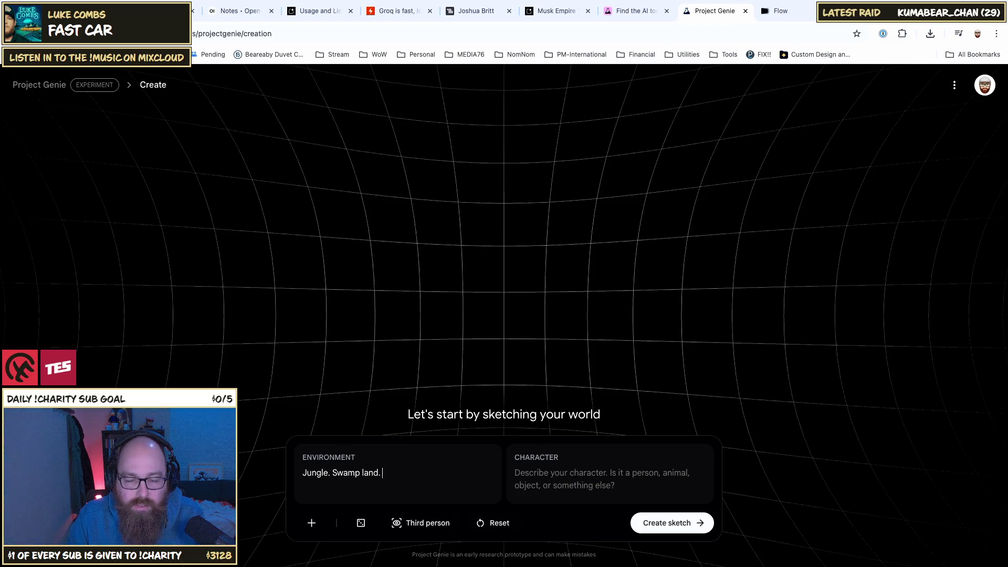
type("New Orleans. ")
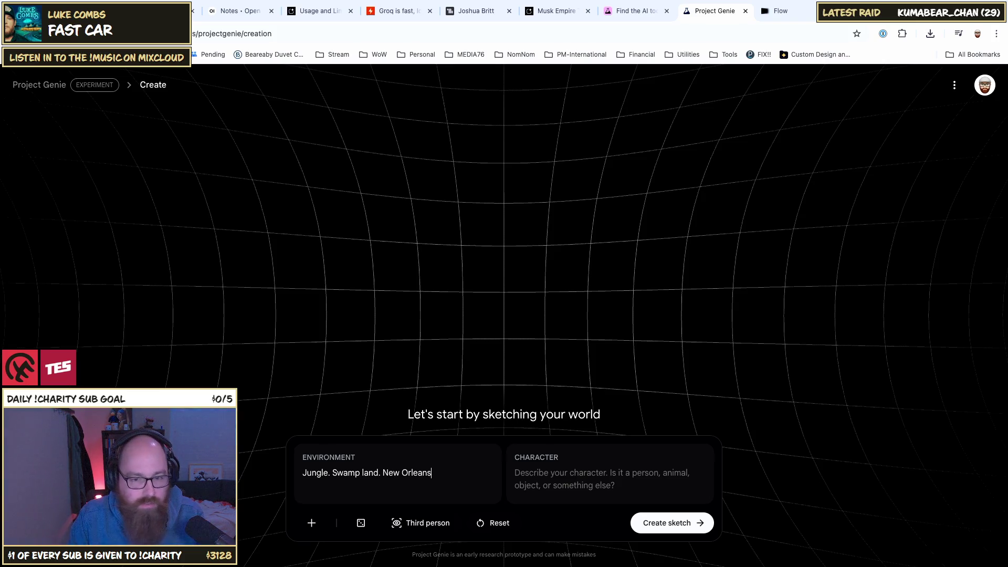
type("My")
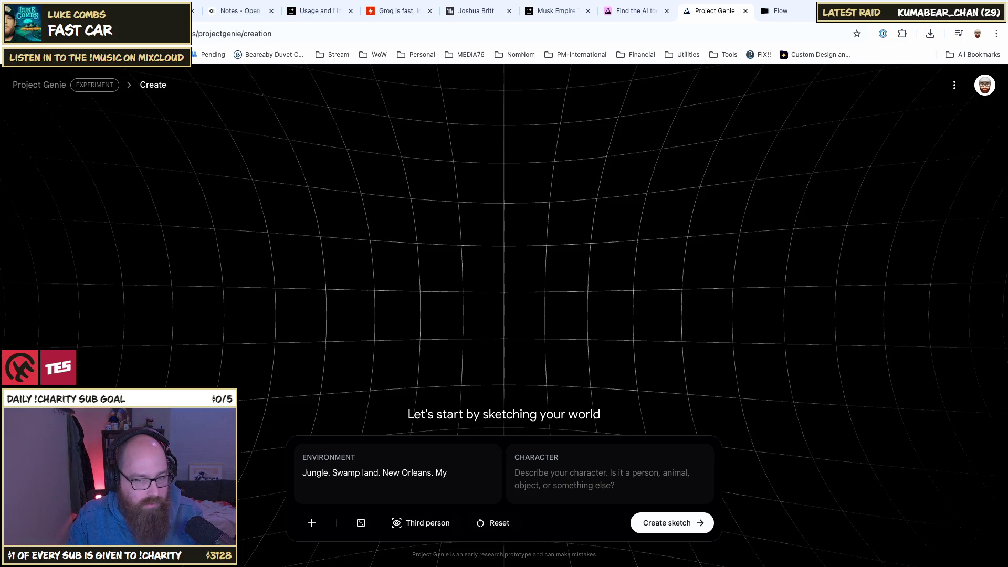
type("stical")
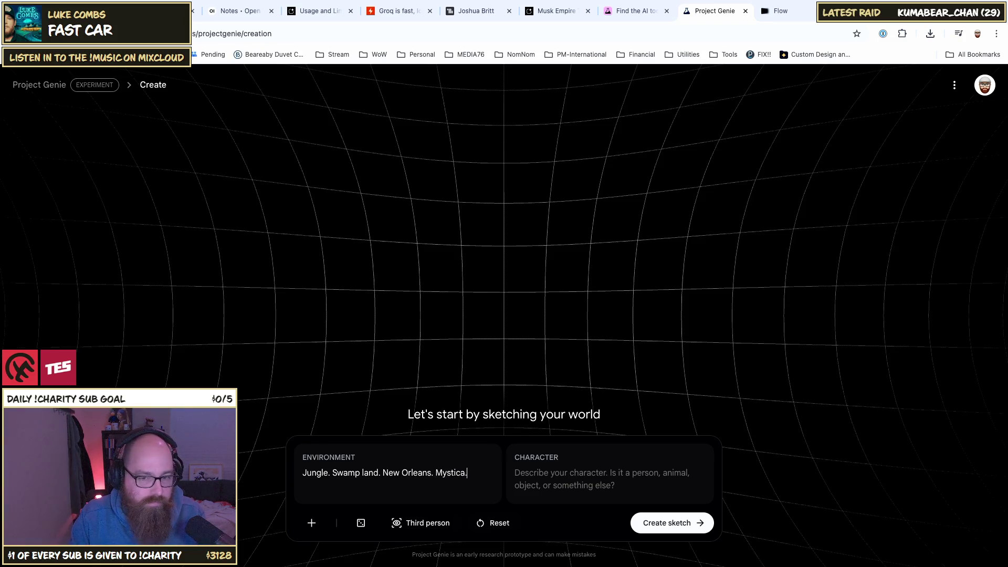
type(".")
Step: Append 'Voodoo.' to the end of the environment description, fixing the typos
left_click(551, 474)
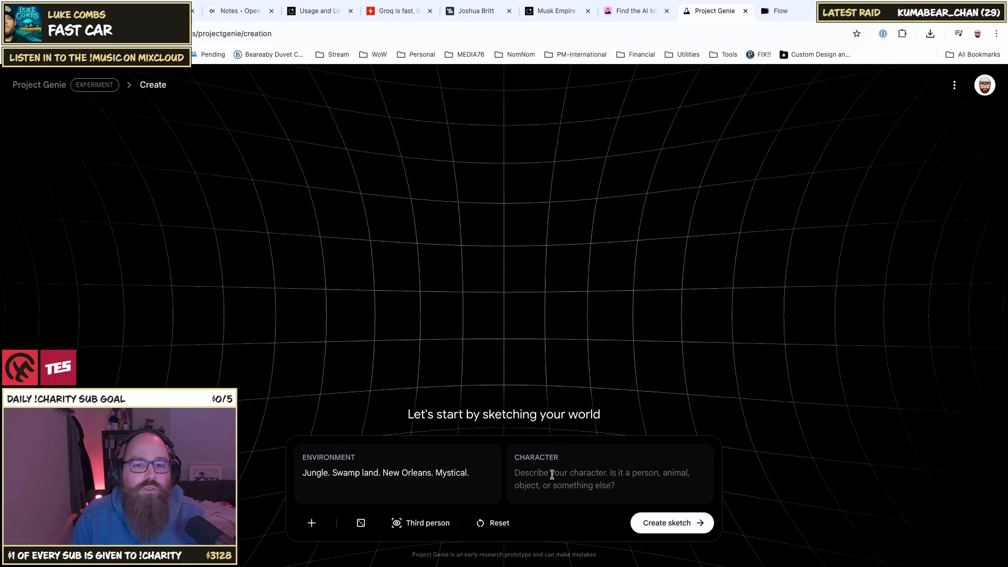
left_click(462, 471)
type("Y")
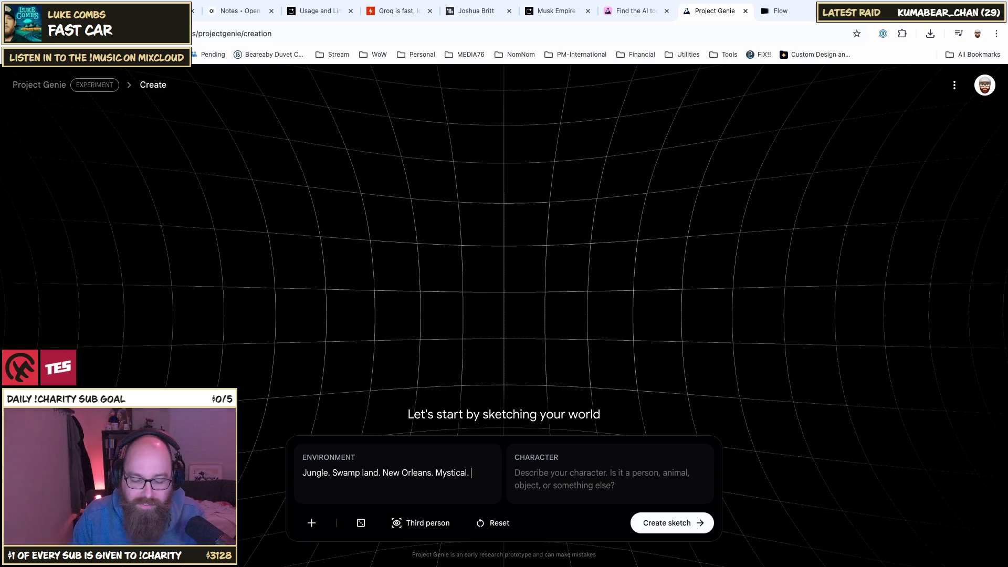
type("ood")
key("BackSpace")
key("BackSpace")
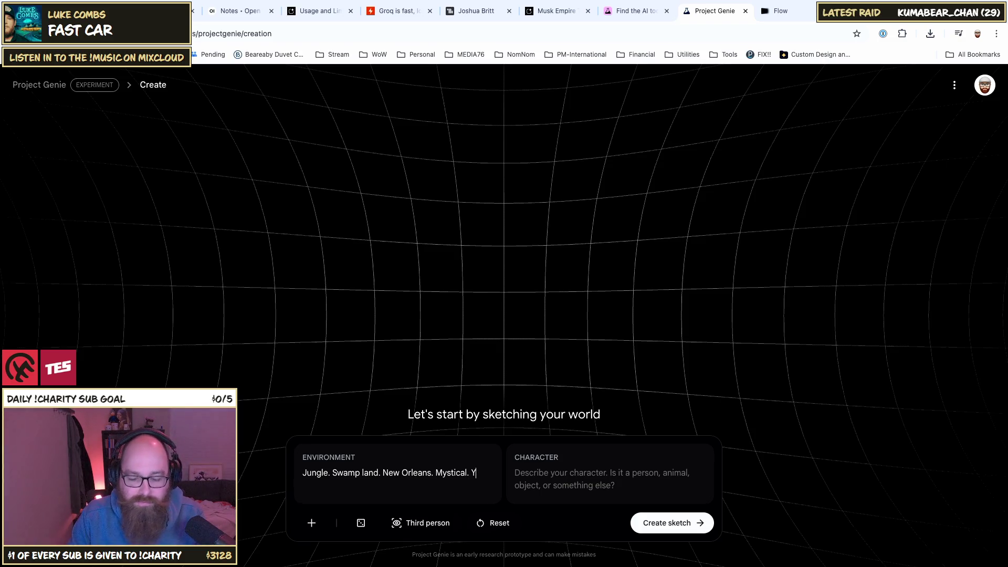
type("op")
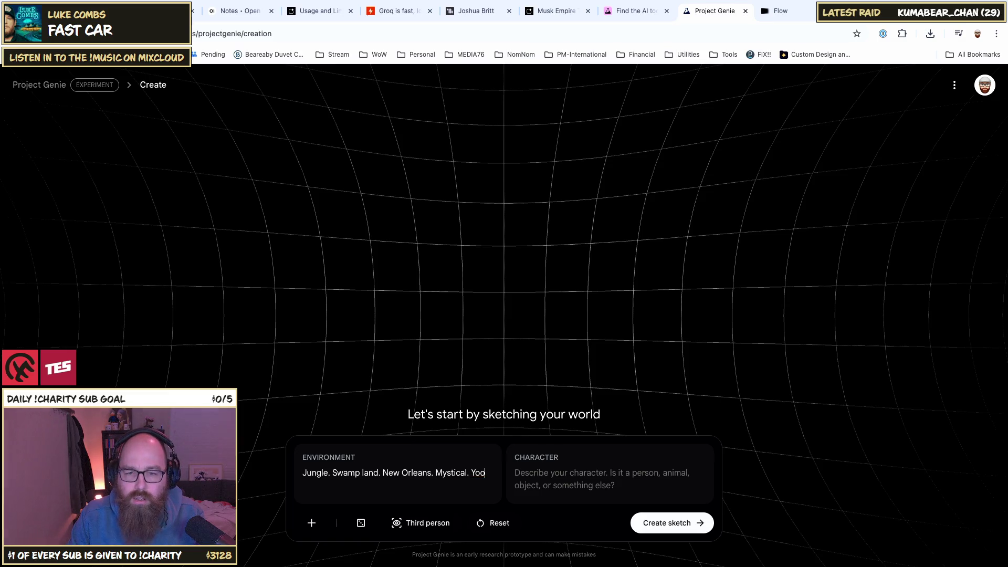
type("oo")
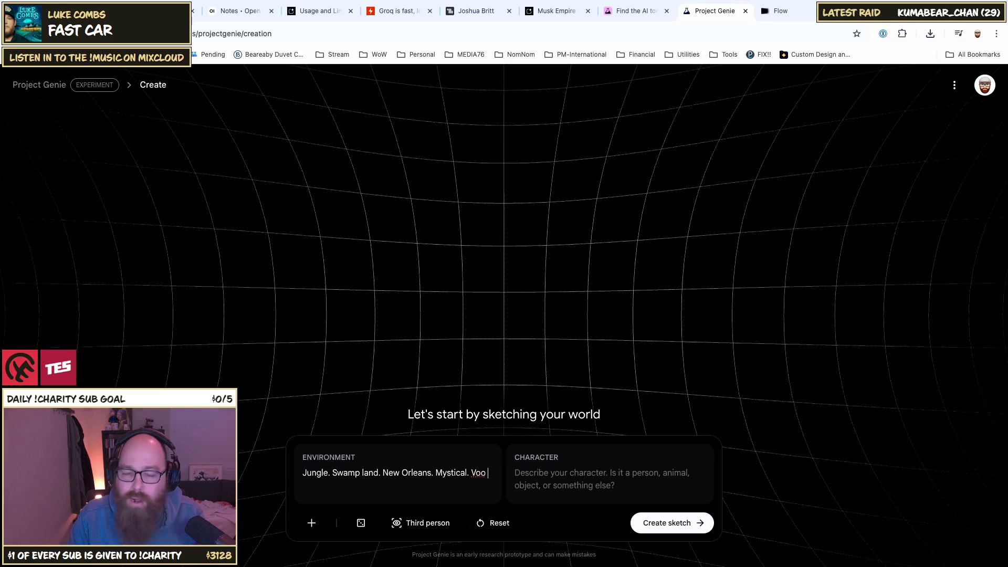
key("BackSpace")
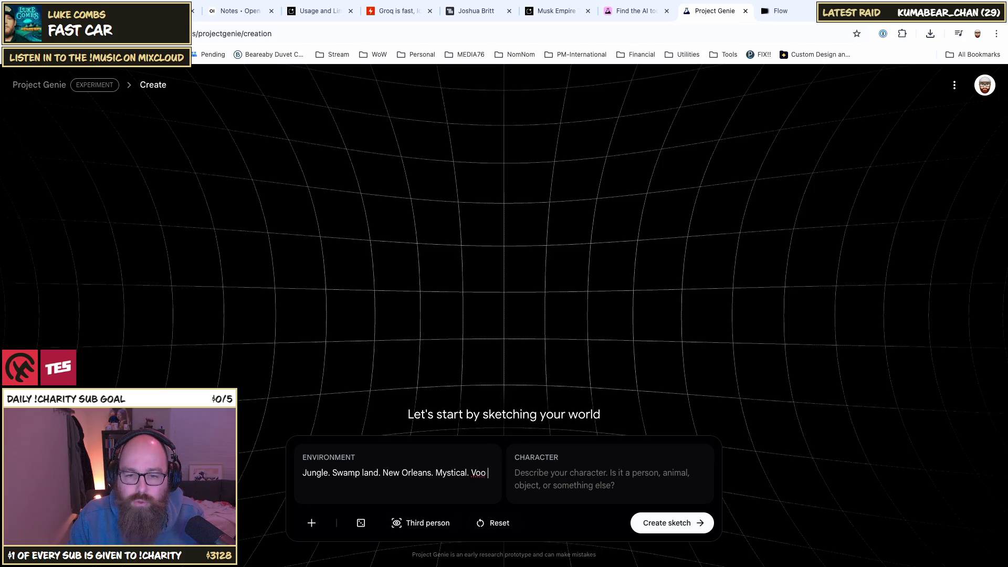
type("doo.")
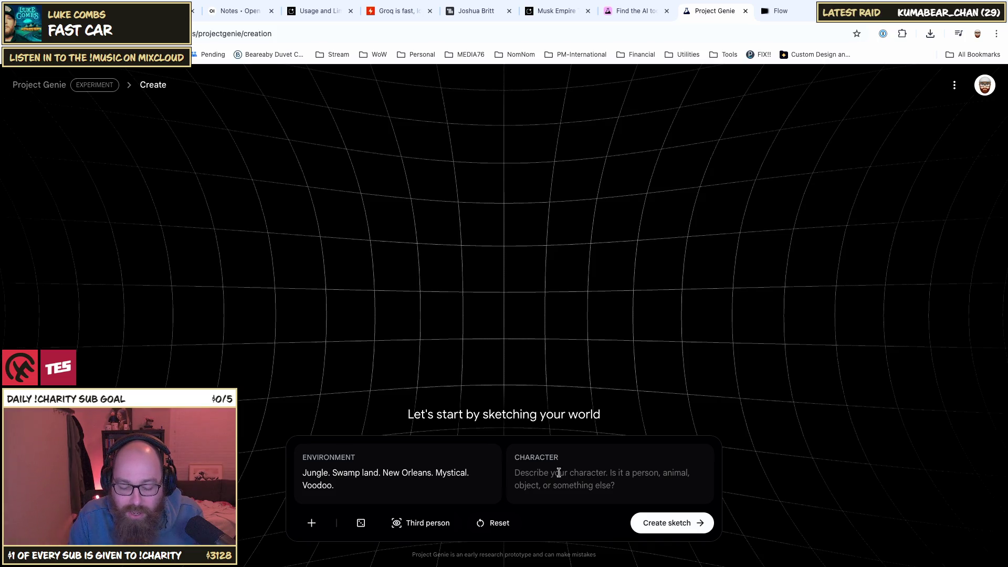
Step: Describe the character: 'I am a fisherman along the river in a rowboat. I have a yellow submarine hat'
type("Swamp")
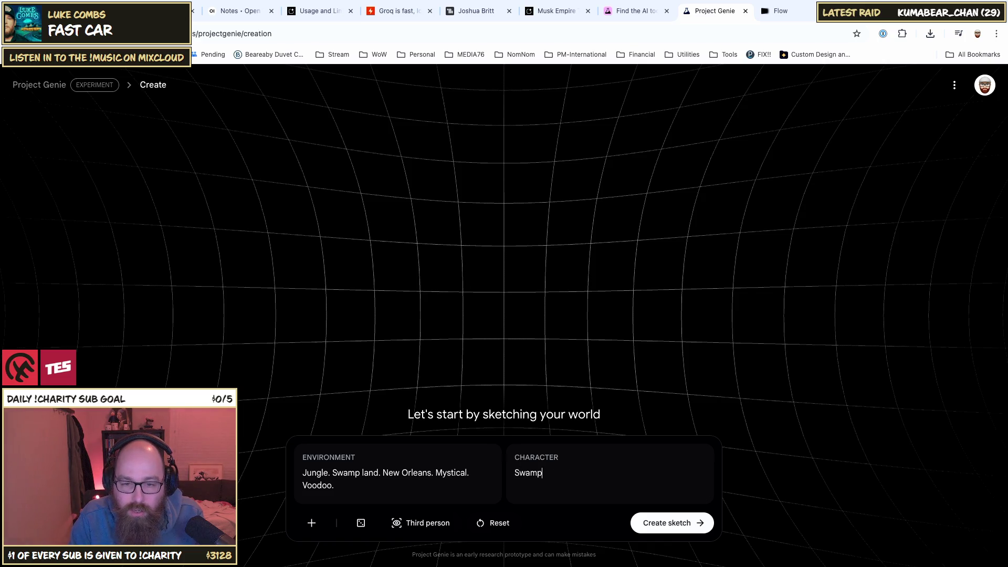
key("BackSpace")
key("BackSpace")
key("BackSpace")
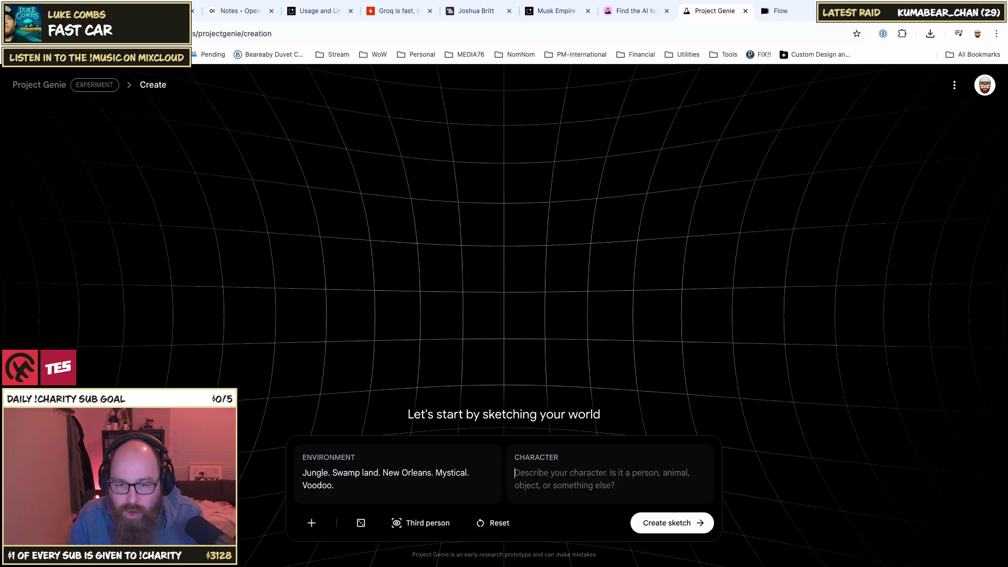
type("I a")
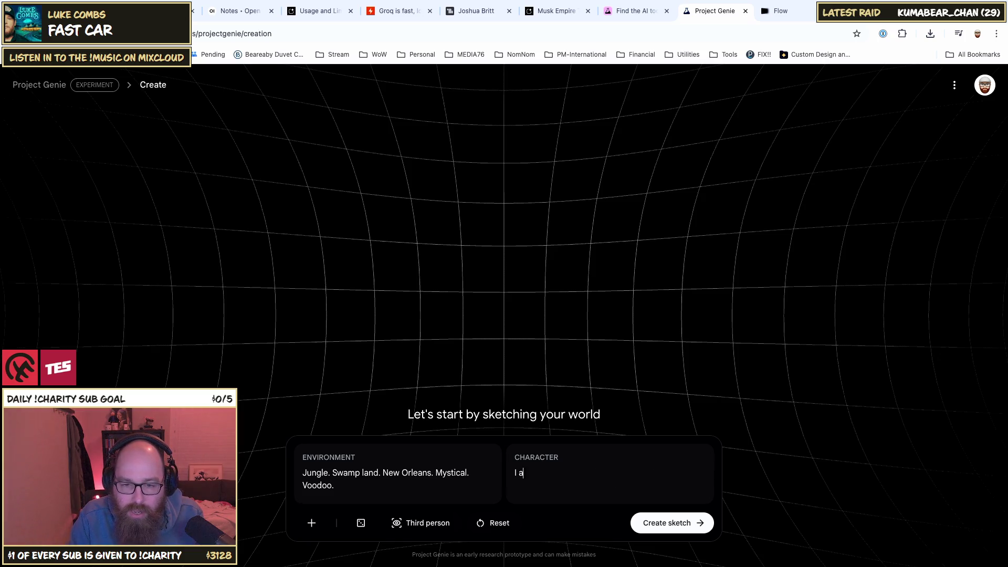
type("m a fisherman")
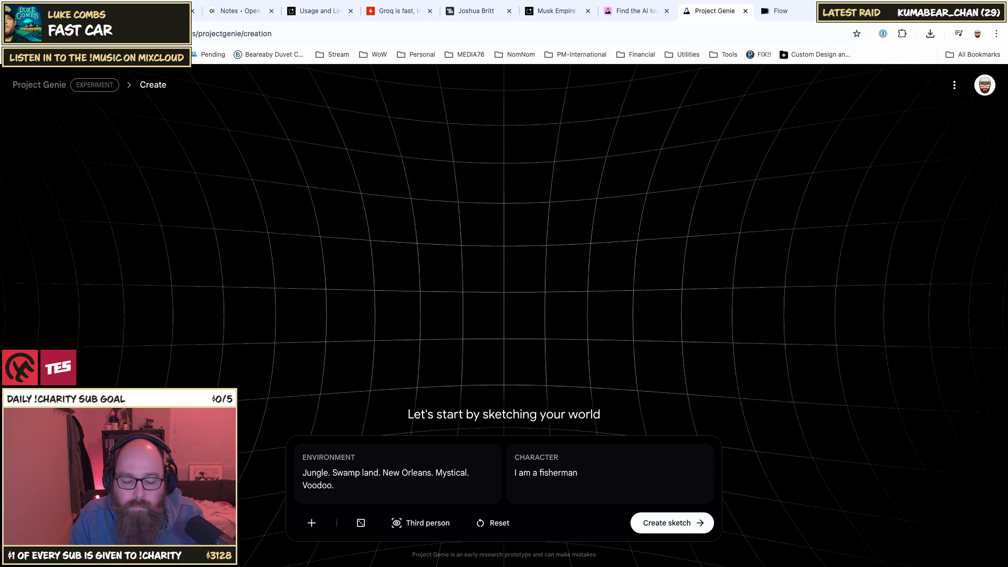
type(" along the ")
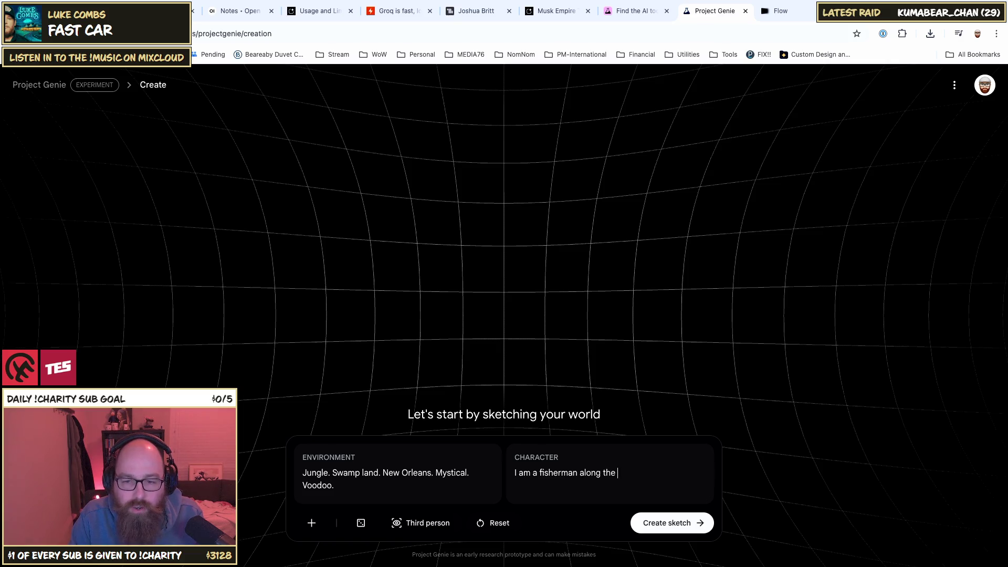
type("river")
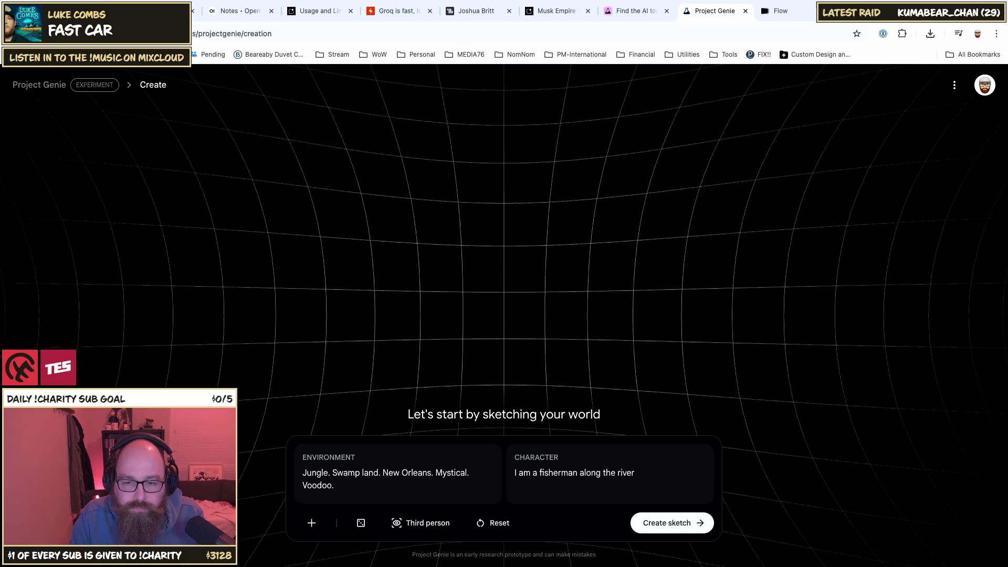
type("owboat")
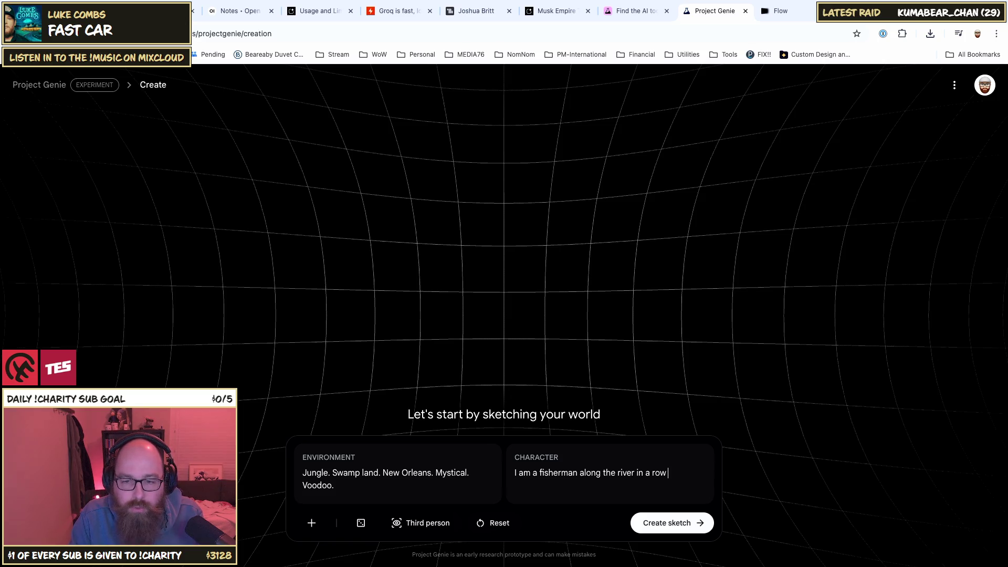
key("BackSpace")
key("BackSpace")
key("BackSpace")
type("boa")
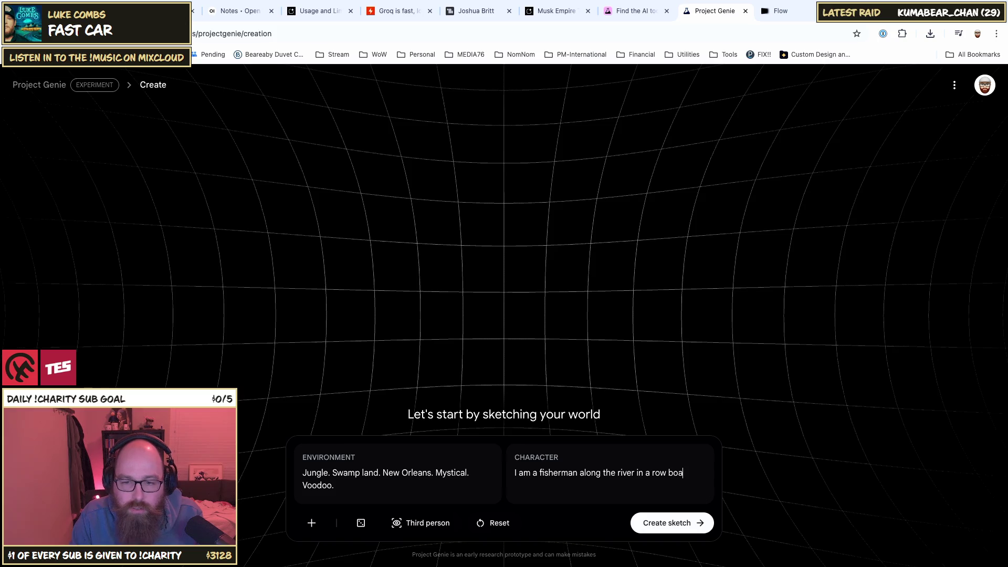
type("t. I have a yellow su")
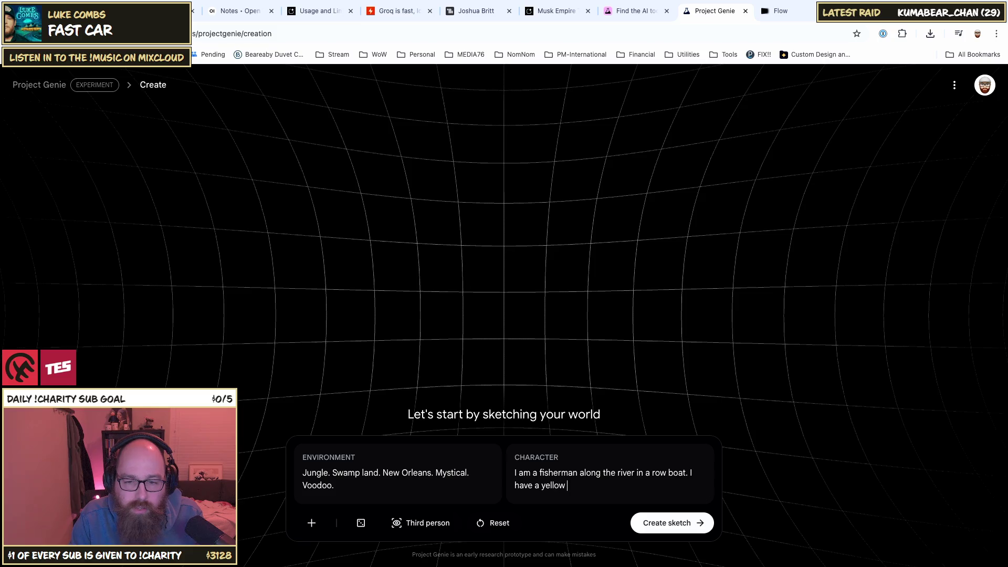
type("b")
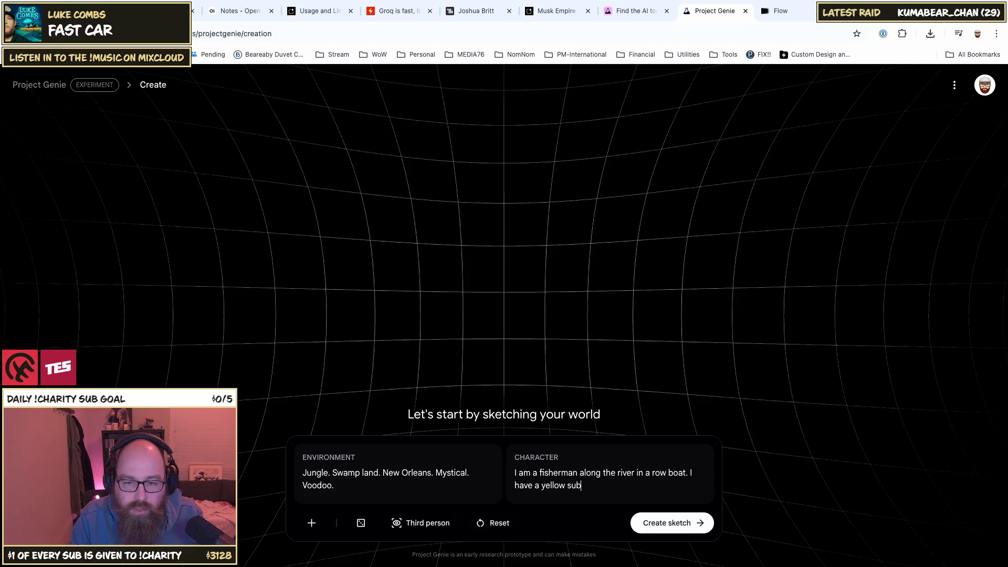
type("marine hat.")
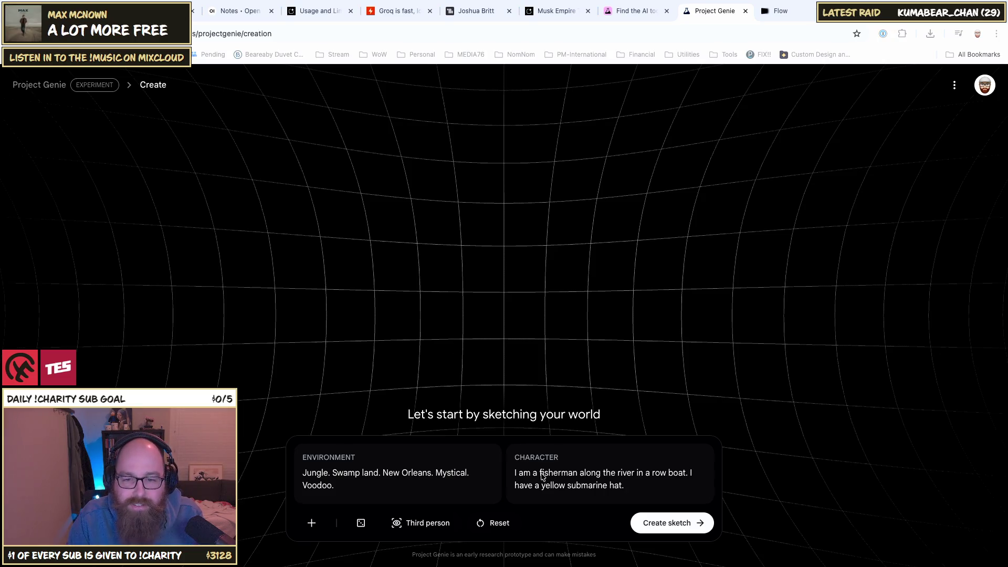
Step: Replace 'submarine' with lowercase 'bucket' in the character description
double_click(585, 487)
type("Bucket")
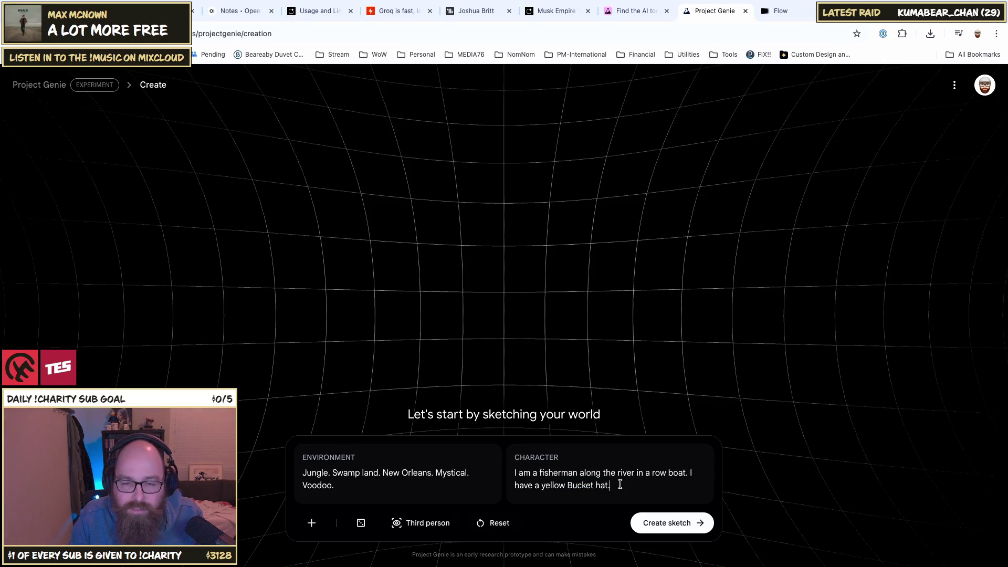
left_click(574, 485)
key("BackSpace")
type("\b")
key("BackSpace")
key("BackSpace")
type("b")
left_click(640, 486)
Step: Add 'night time.' to the environment description and generate the world sketch
type("It's ni")
type("ght")
key("BackSpace")
key("BackSpace")
key("BackSpace")
key("BackSpace")
key("BackSpace")
key("BackSpace")
left_click(436, 488)
type("night time./")
key("BackSpace")
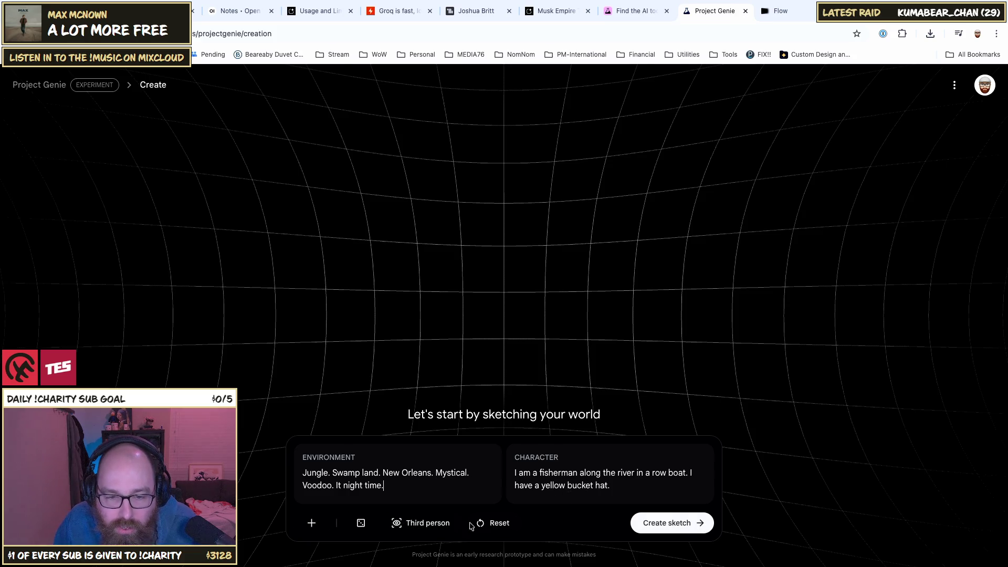
key("Return")
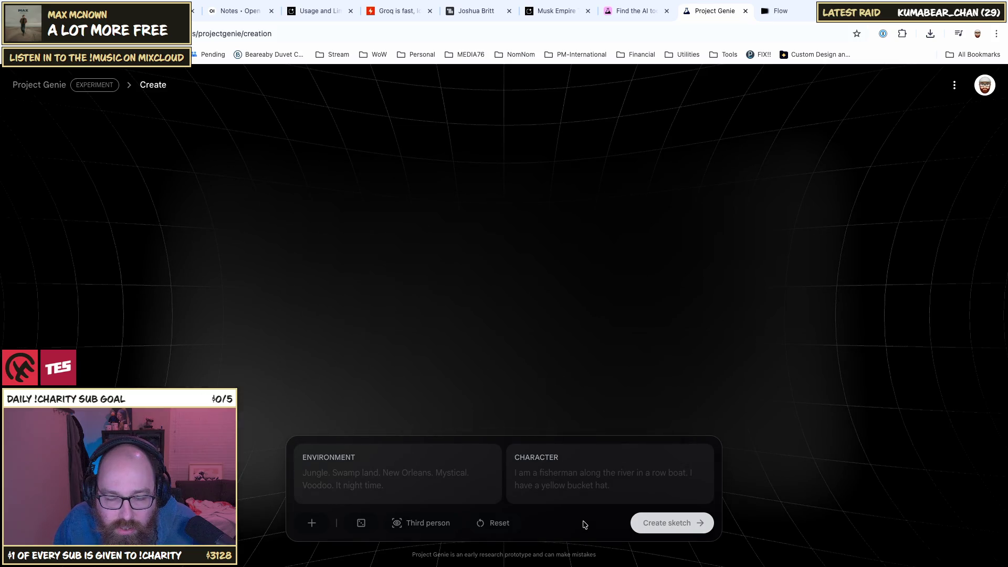
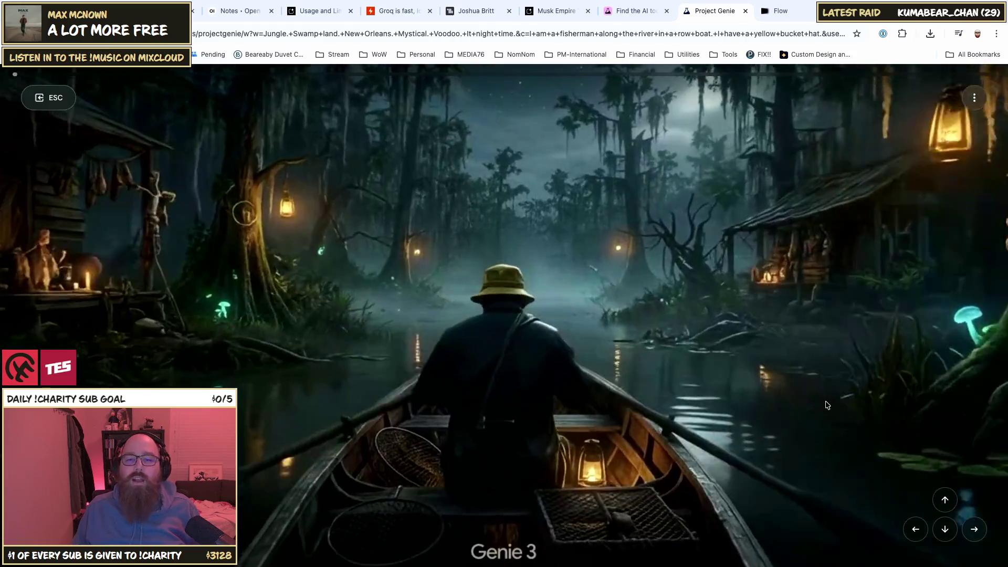
Step: Row the boat forward toward the lantern trees, then swing the view around the fisherman
key("w")
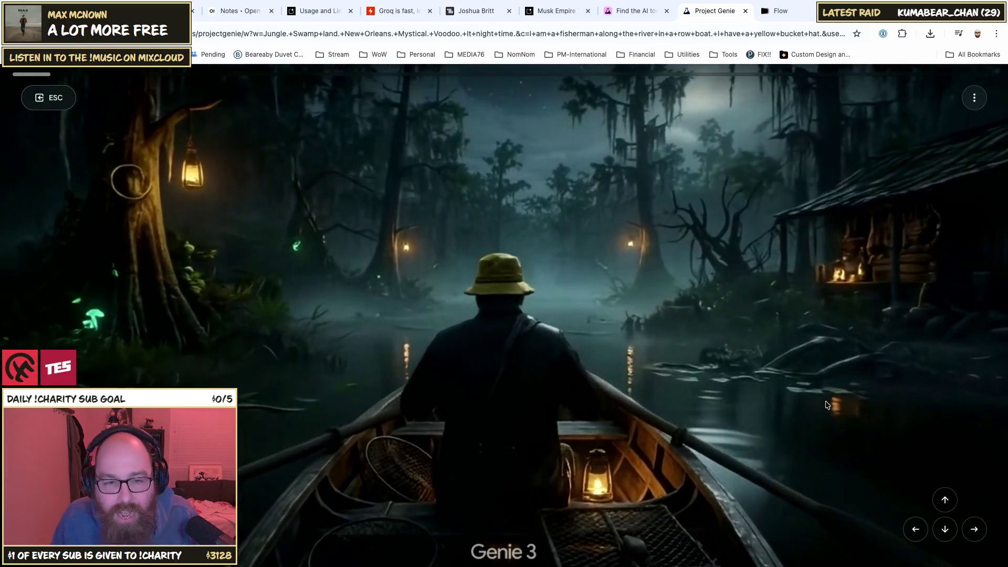
key("w")
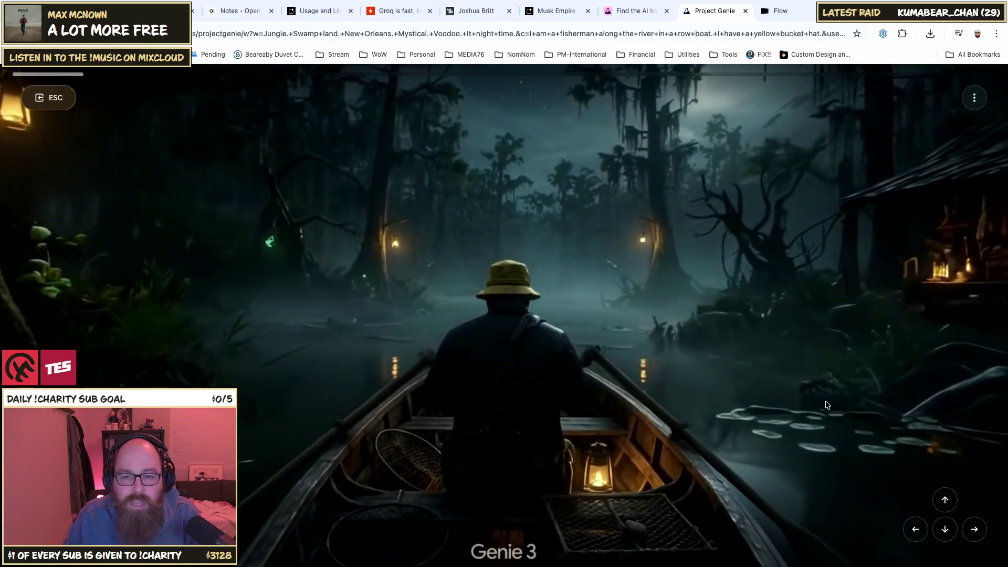
key("w")
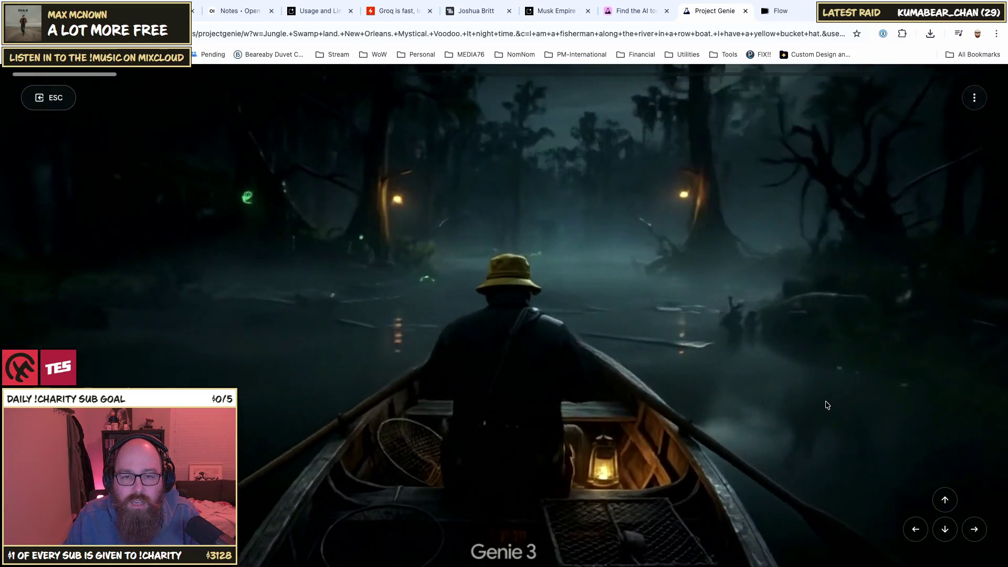
key("Left")
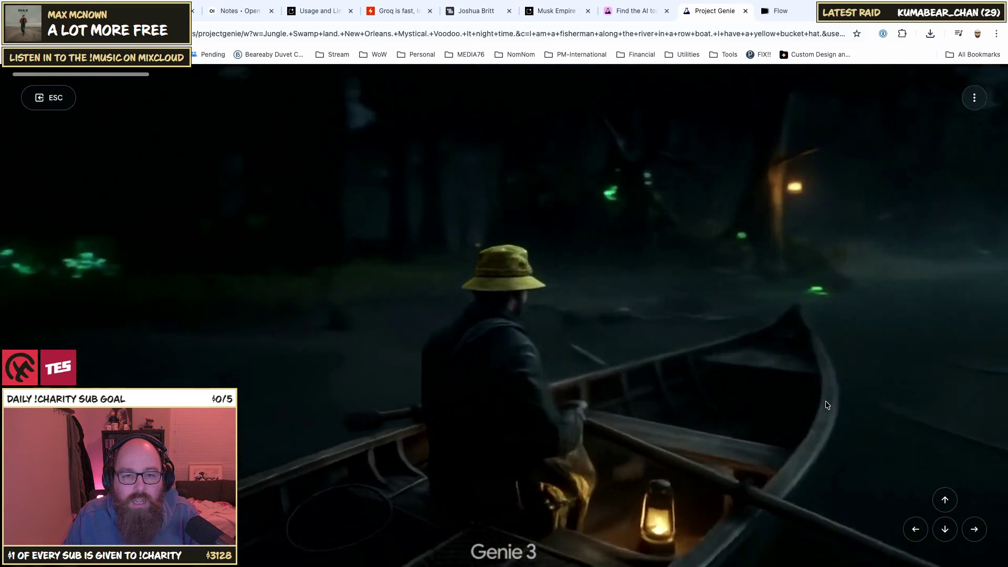
key("Left")
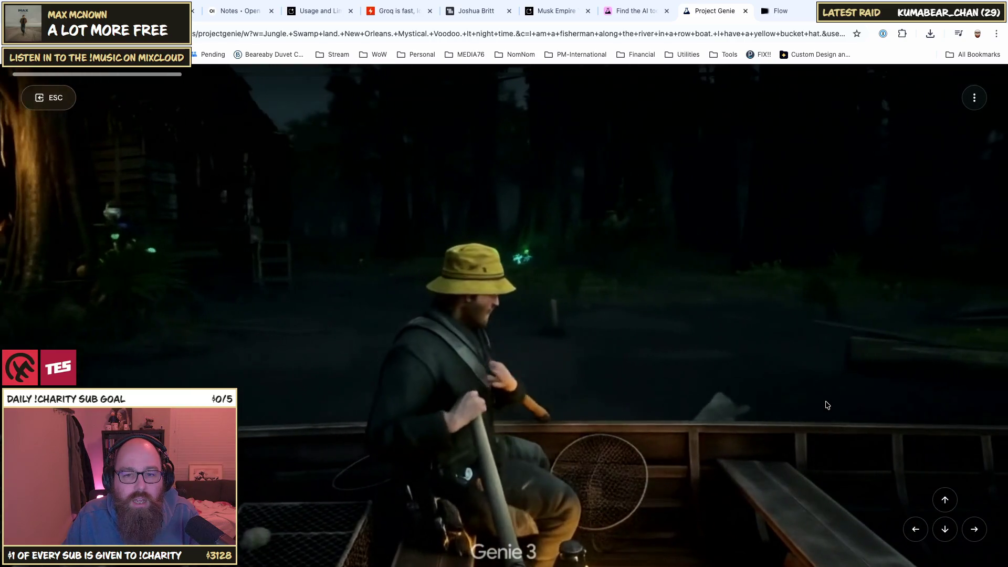
key("Left")
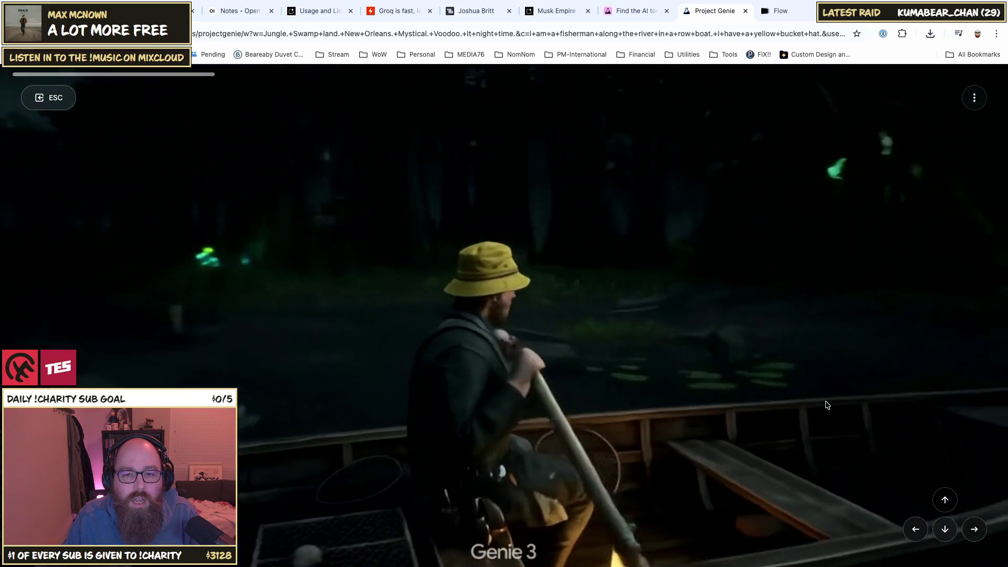
key("Left")
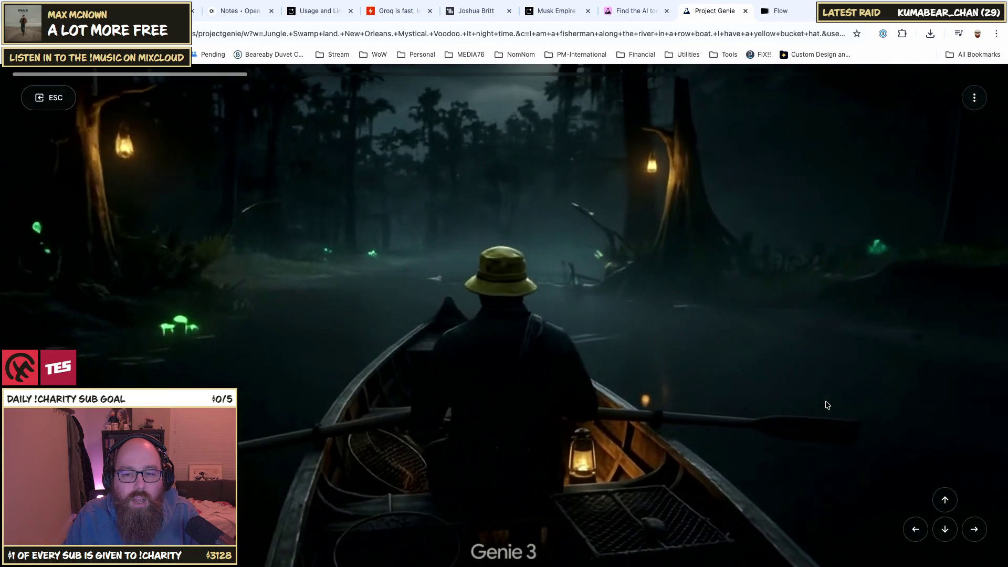
Step: Row up the open river past the lily pads, turning to look around the swamp
key("Right")
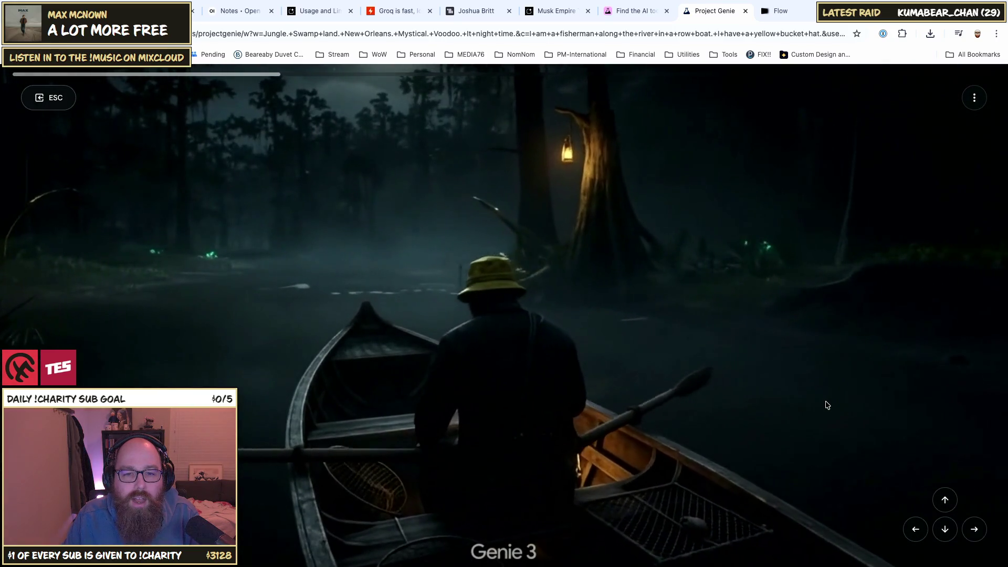
key("Left")
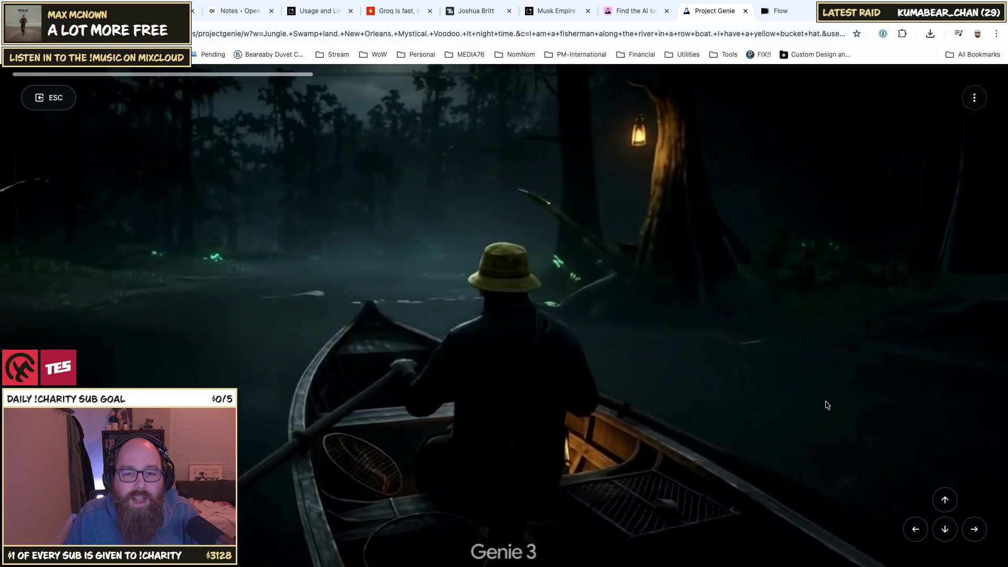
key("Left")
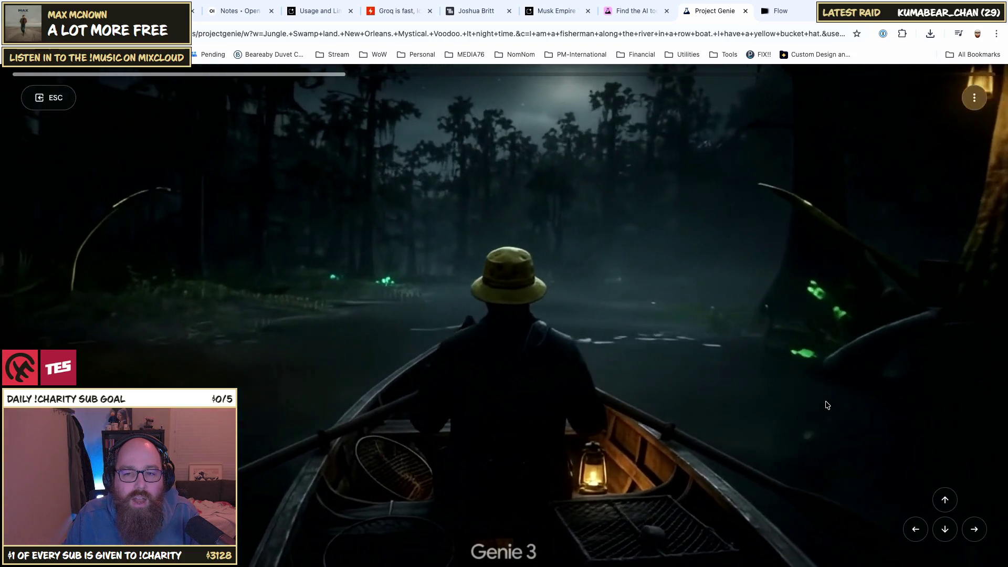
key("Up")
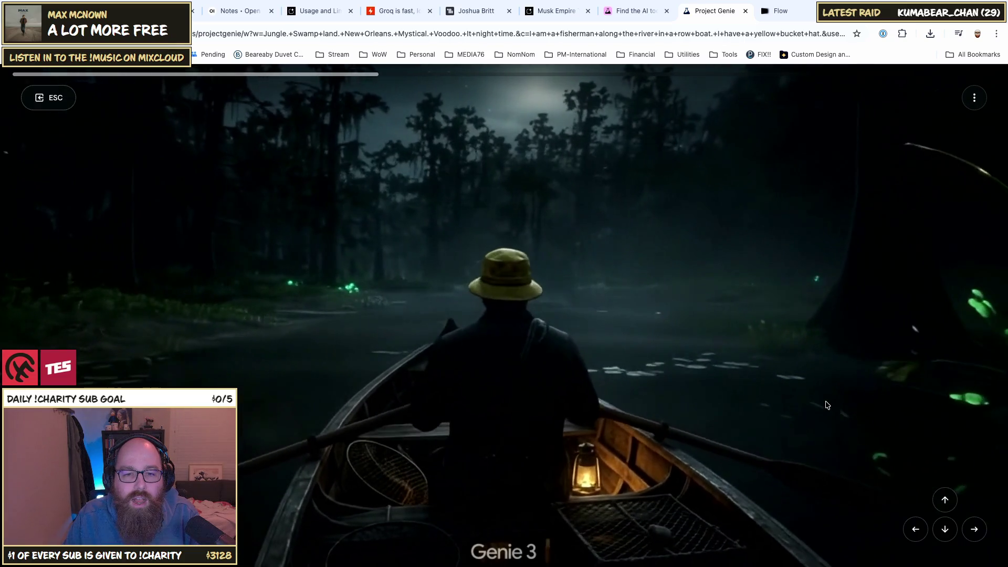
key("Up")
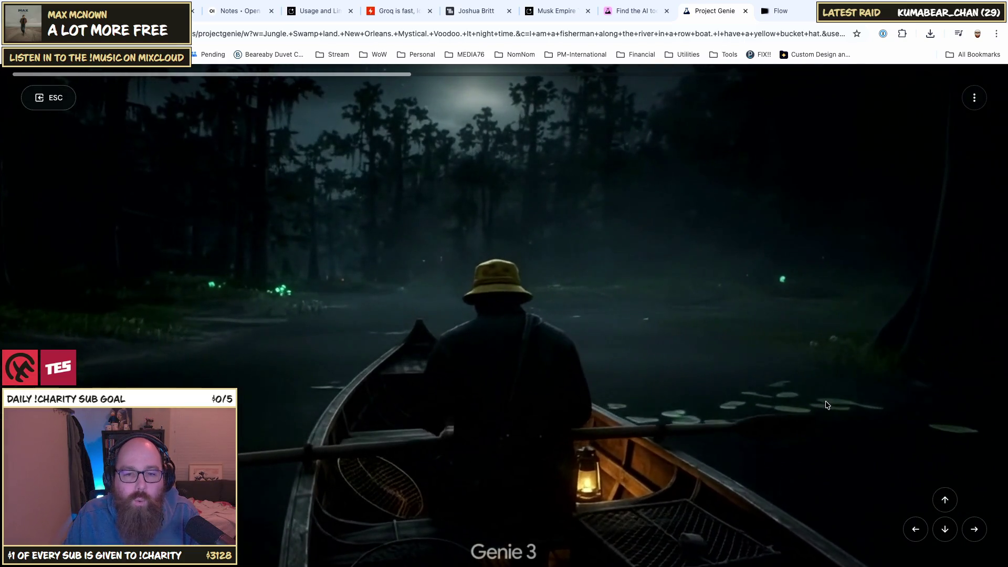
key("Right")
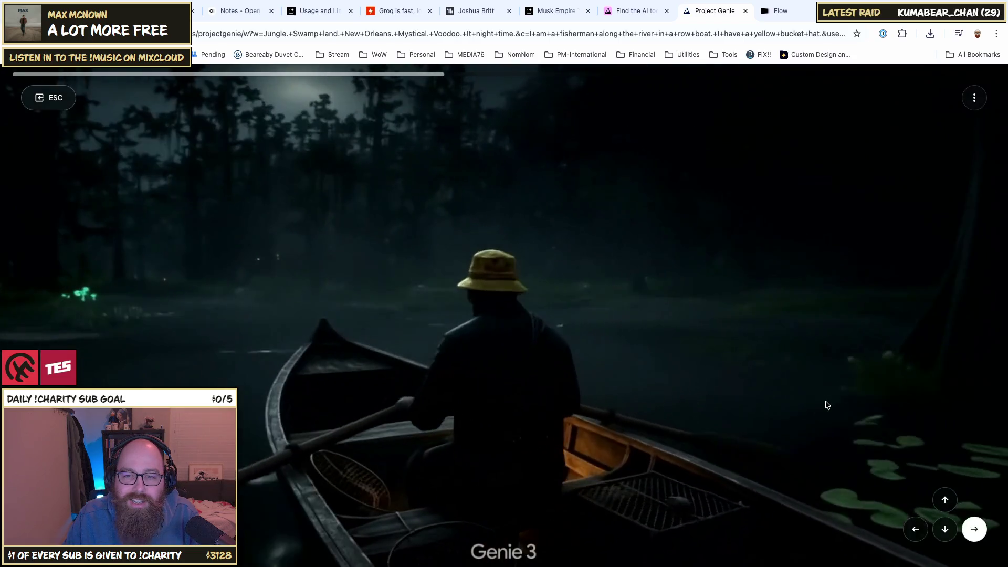
key("Right")
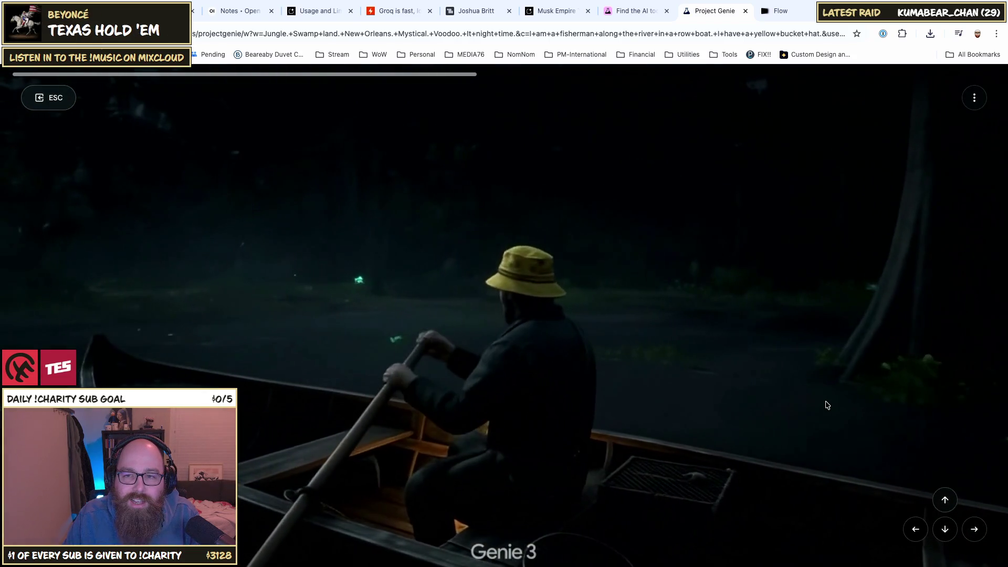
key("Left")
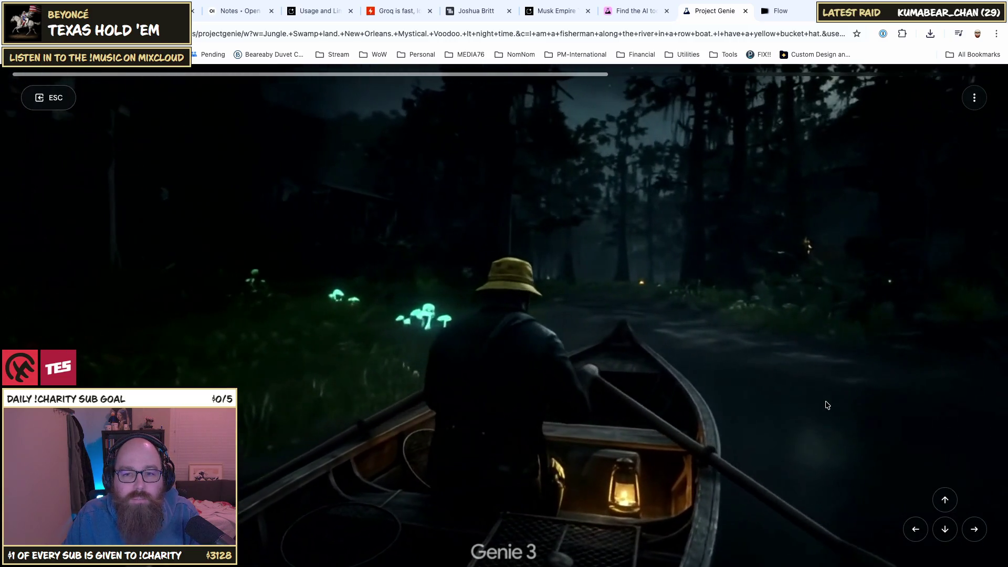
key("Left")
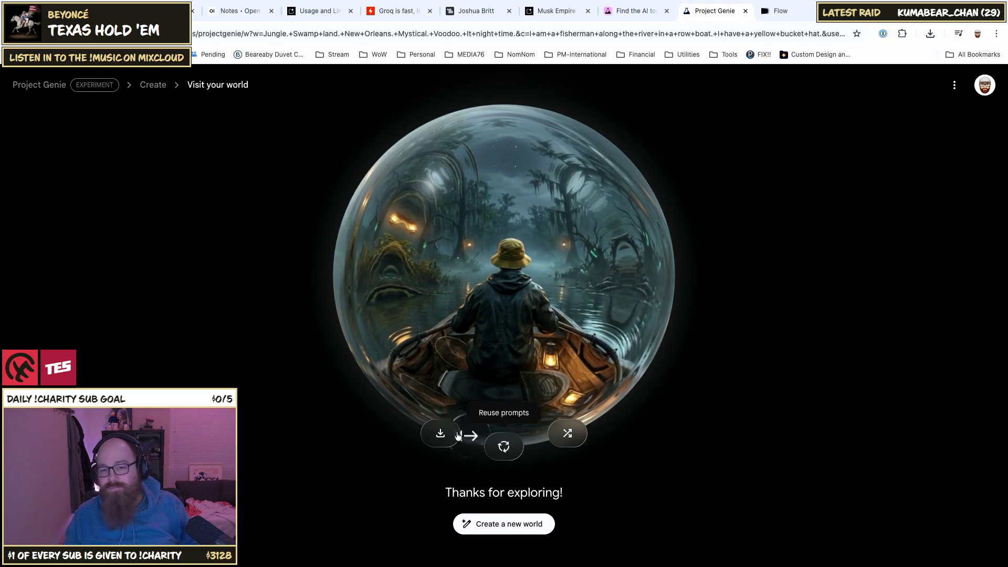
Step: Start a new world and briefly check the Google account panel
left_click(496, 524)
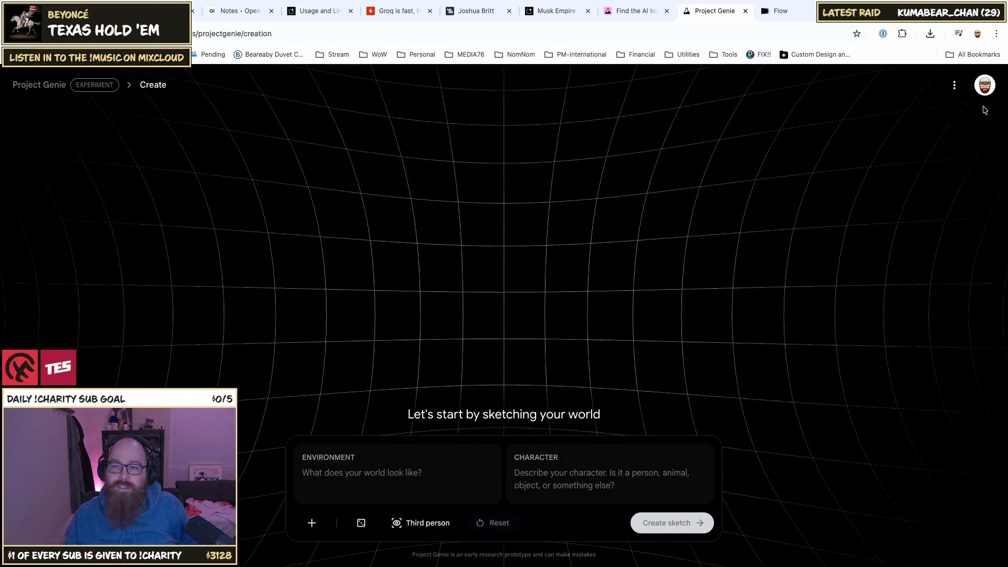
left_click(985, 87)
left_click(985, 88)
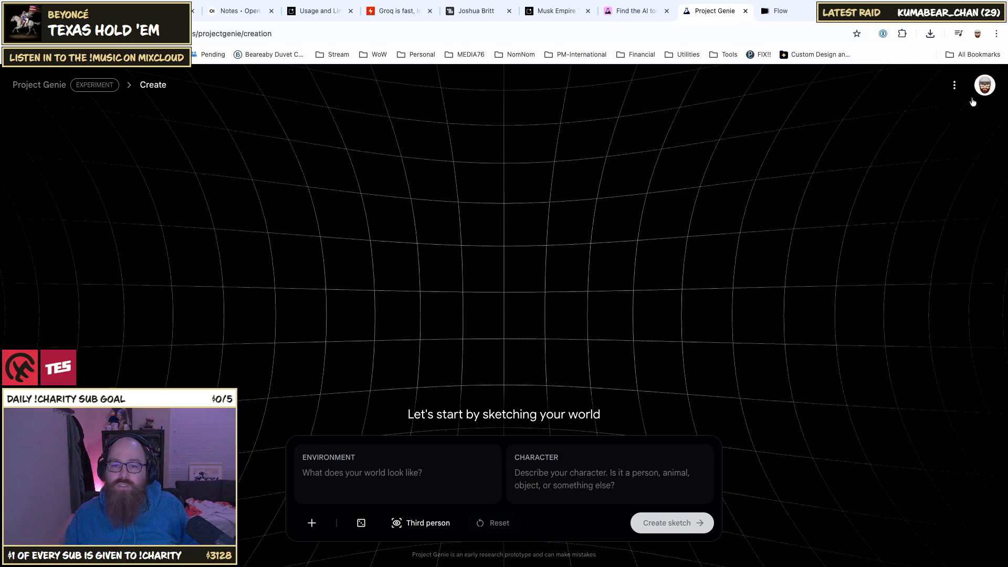
Step: Focus the Environment description field, then bring the guild website window forward
left_click(357, 470)
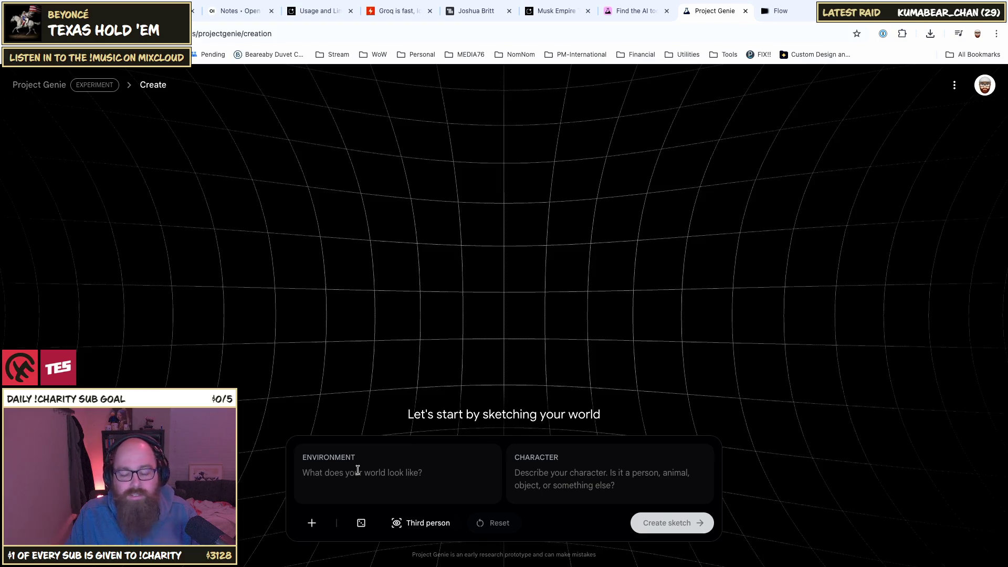
left_click(357, 470)
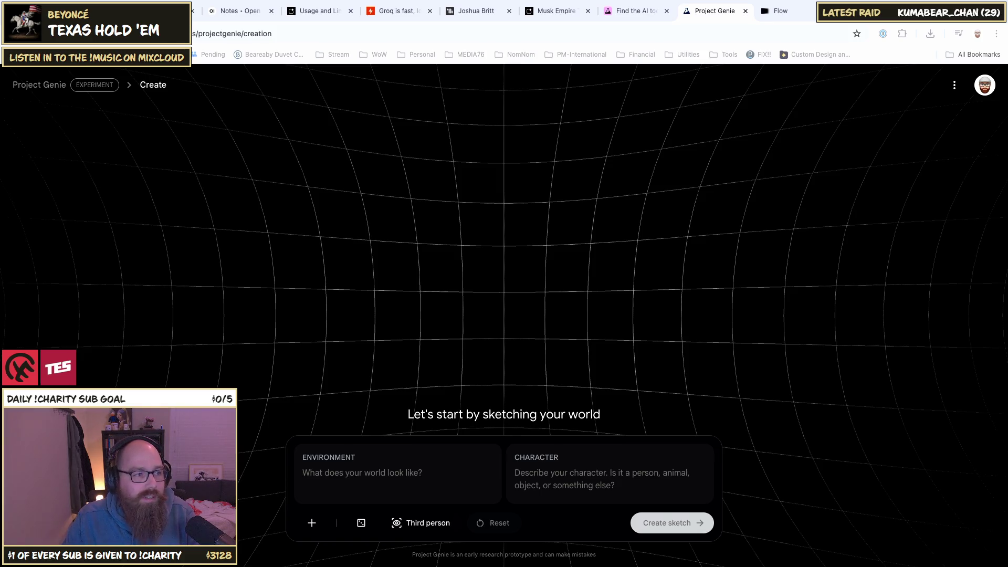
key("super+Tab")
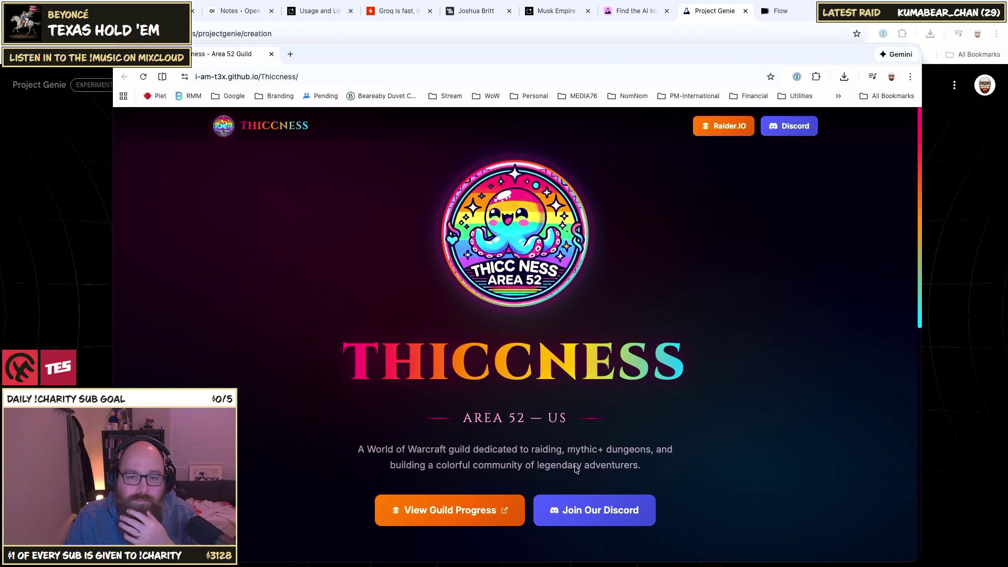
Step: Scroll through the Thiccness guild website, selecting and deselecting the heading text
scroll(585, 445, "down", 1)
left_click_drag(382, 349, 623, 354)
left_click(597, 410)
scroll(619, 389, "down", 9)
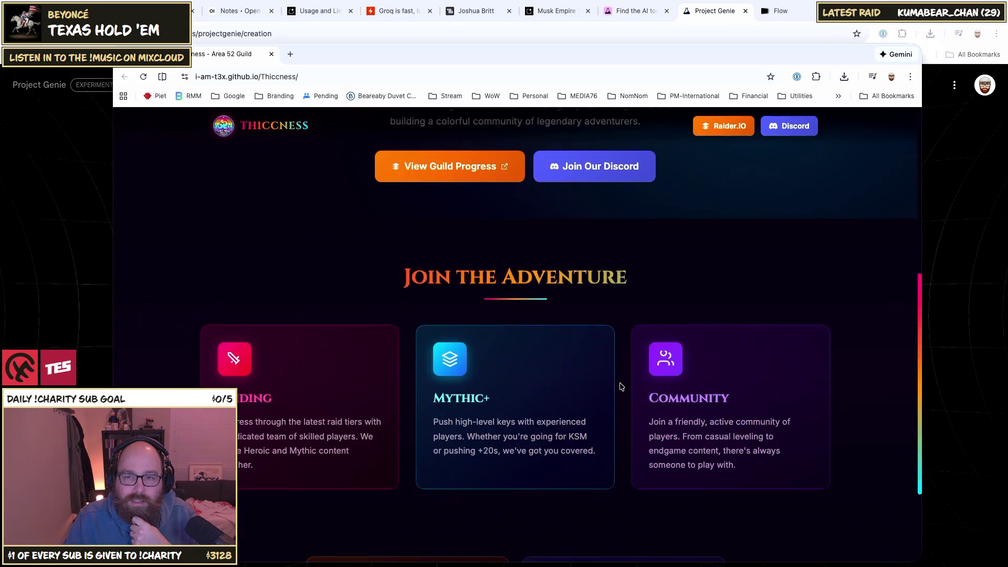
scroll(431, 463, "up", 10)
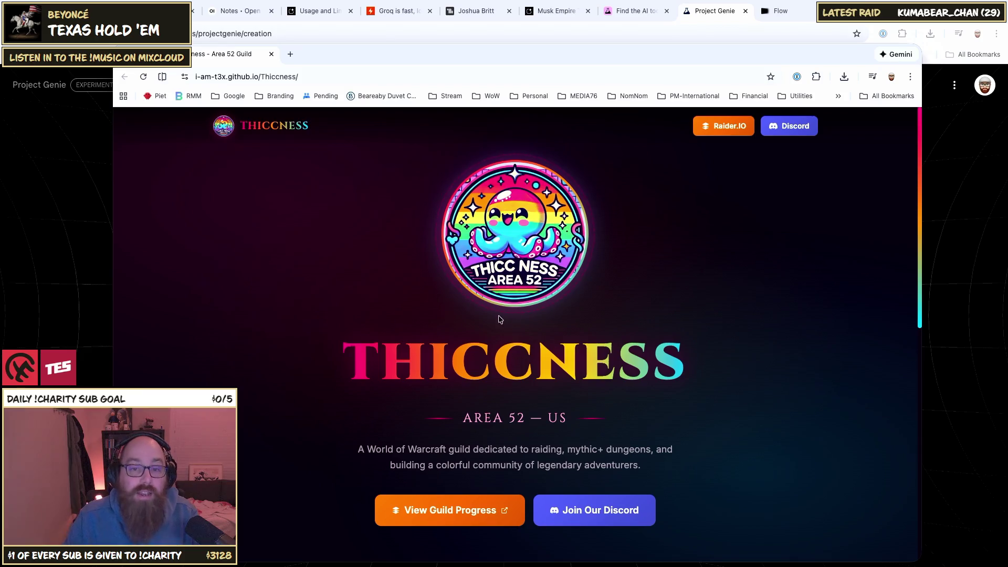
scroll(602, 256, "down", 2)
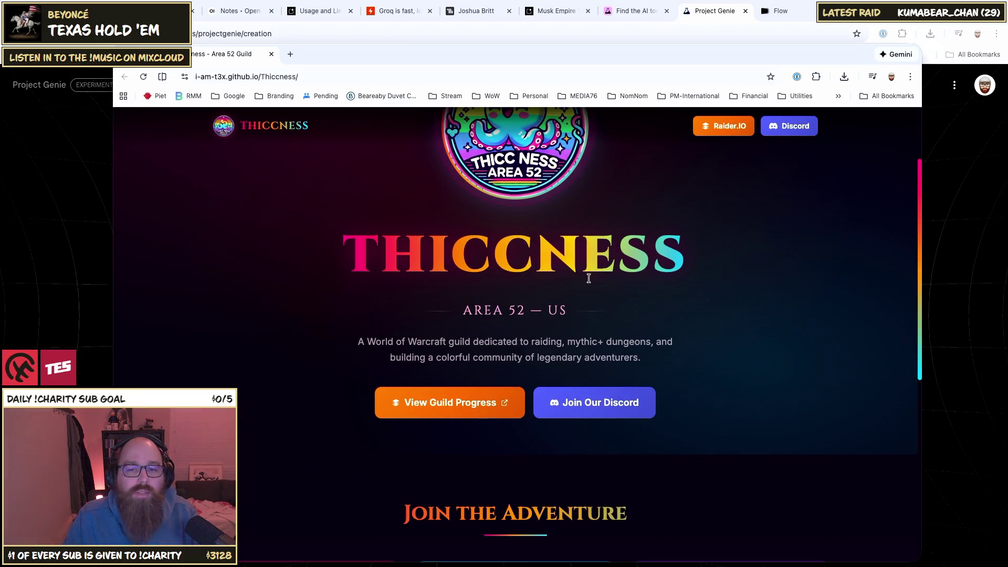
scroll(572, 257, "down", 3)
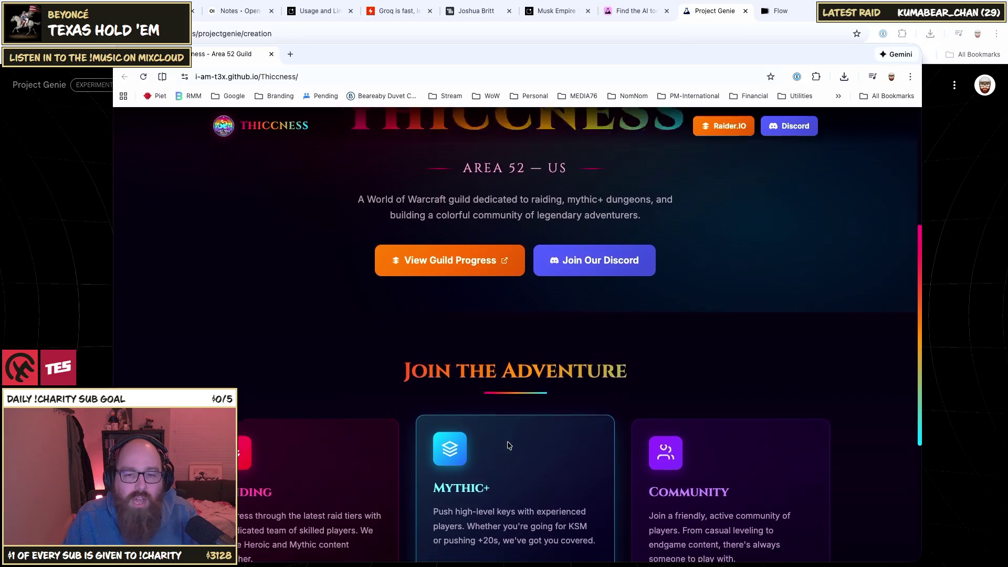
scroll(508, 443, "down", 2)
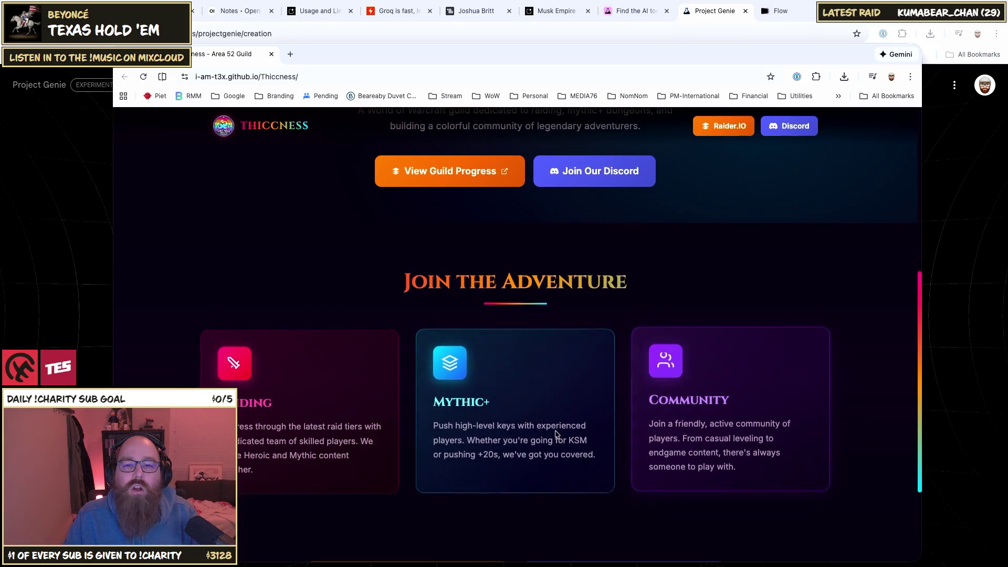
scroll(405, 322, "up", 6)
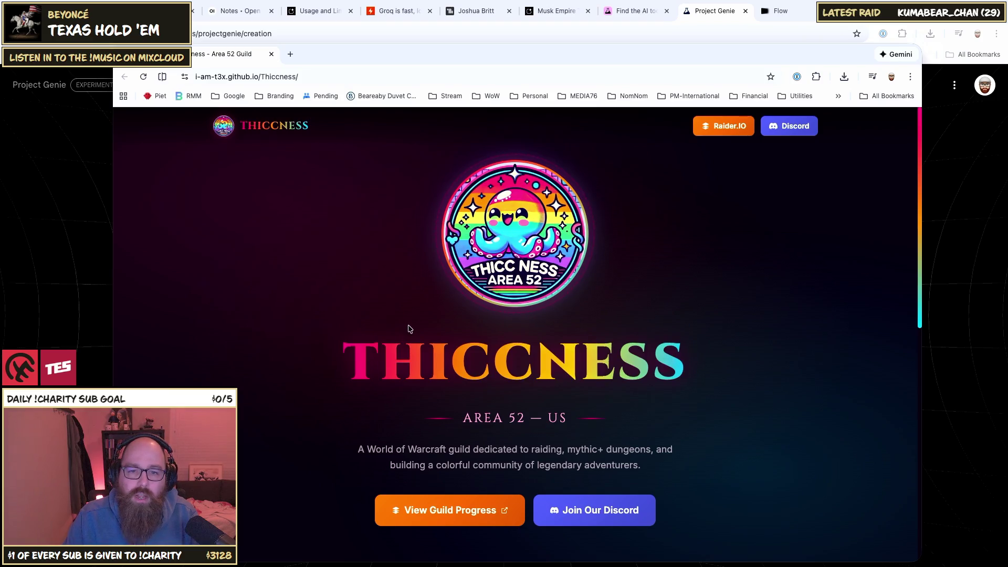
Step: Browse the guild home section, then drag its window off to the left
left_click_drag(369, 357, 580, 362)
left_click(645, 368)
scroll(646, 362, "down", 10)
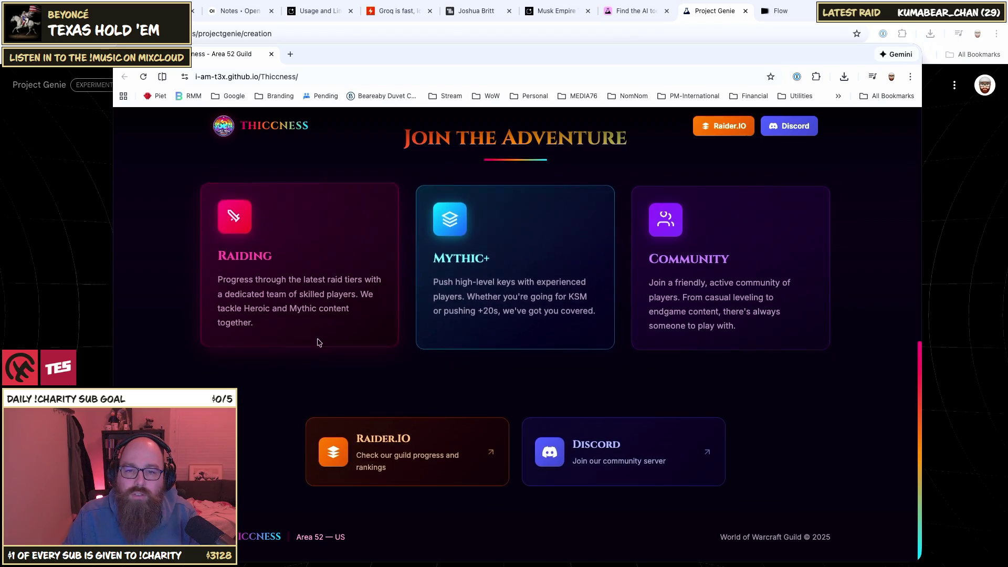
scroll(572, 357, "up", 15)
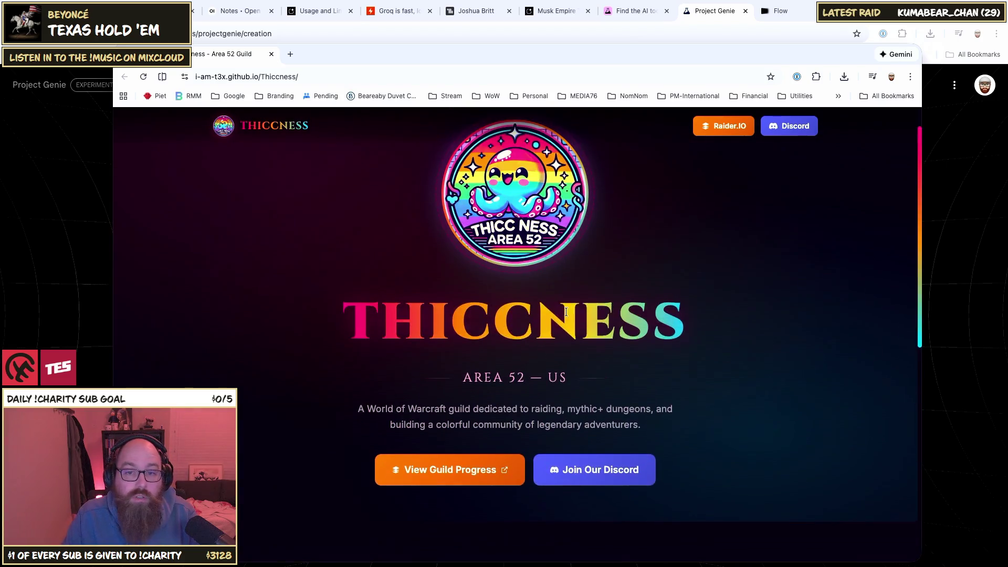
scroll(541, 262, "up", 1)
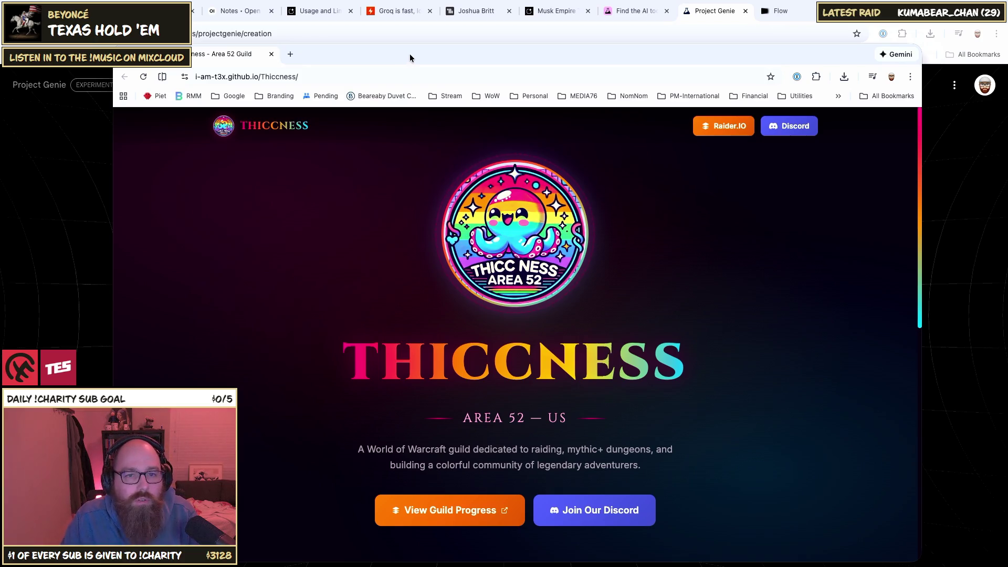
left_click_drag(409, 53, 0, 55)
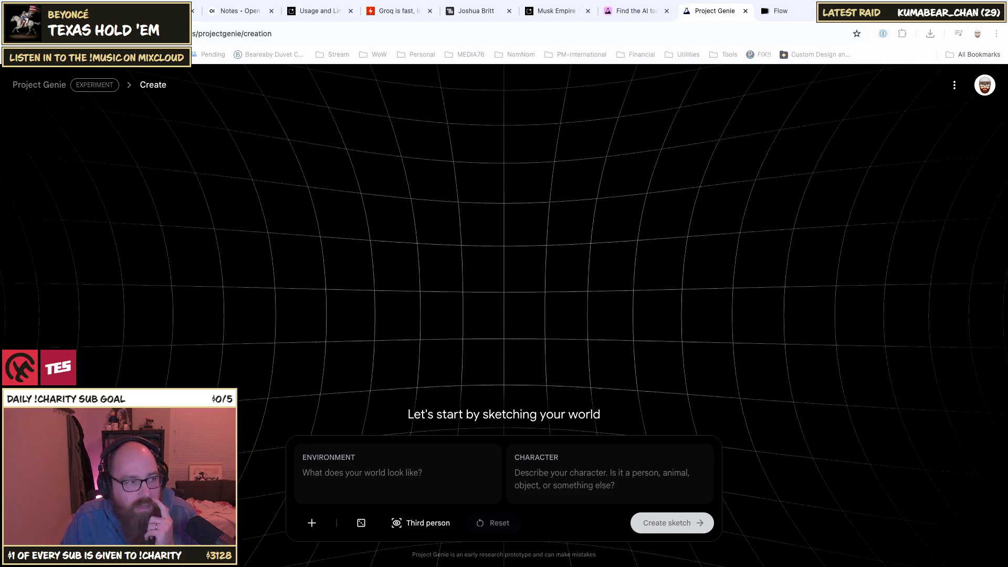
left_click(382, 476)
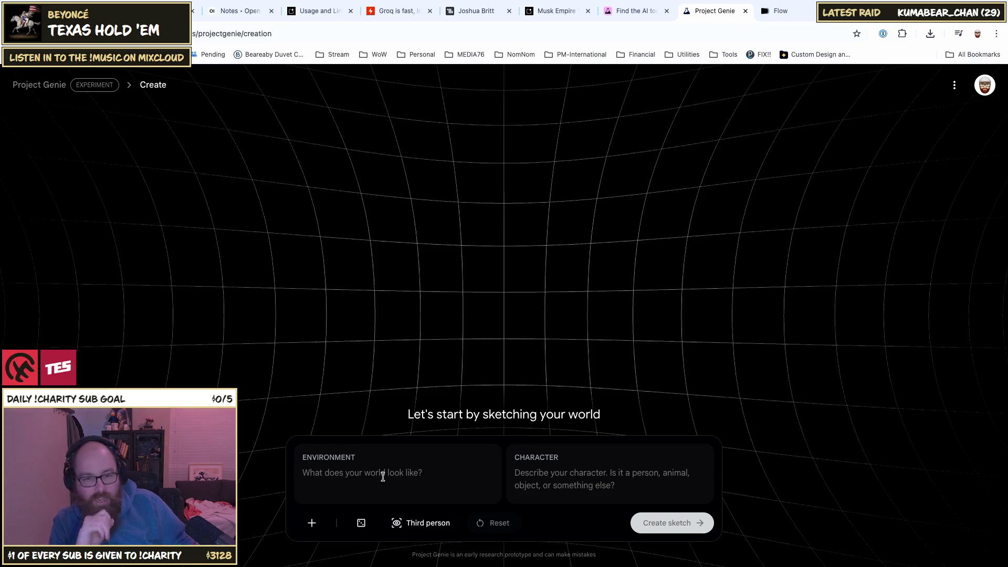
Step: Try trial entries like 'I an ant.' and clear both description fields
type("I am a")
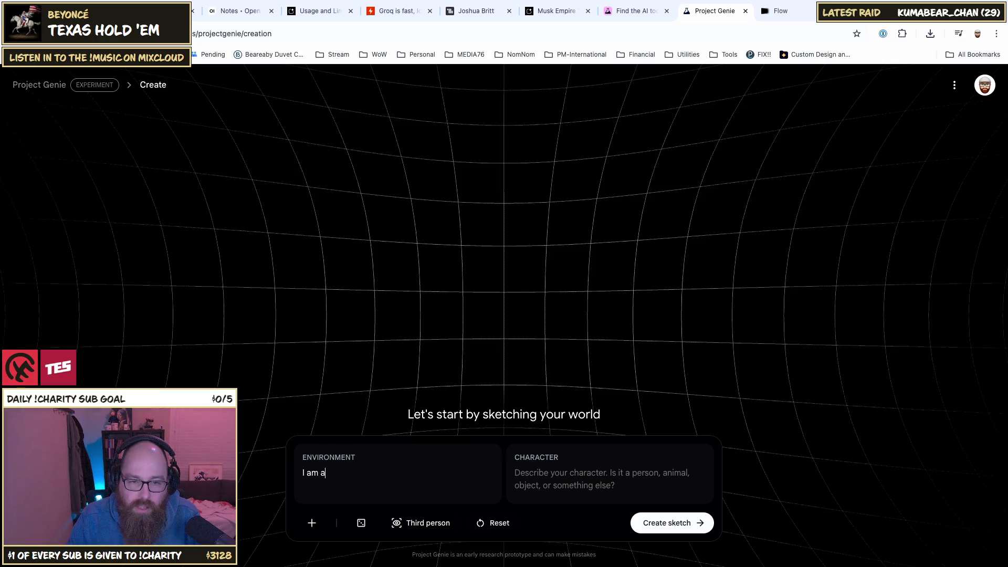
key("BackSpace")
key("ctrl+a")
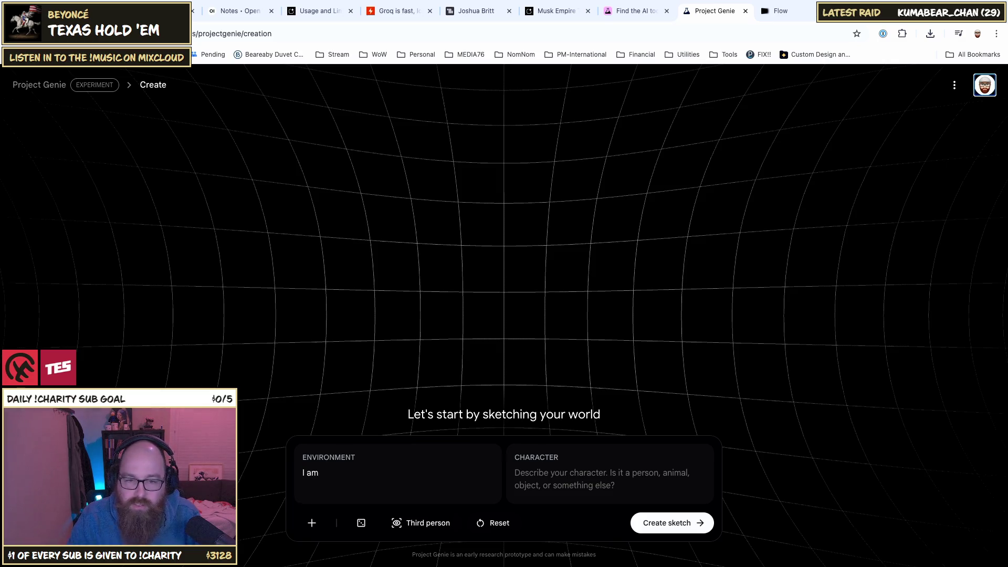
left_click(520, 473)
type("I am a ant.")
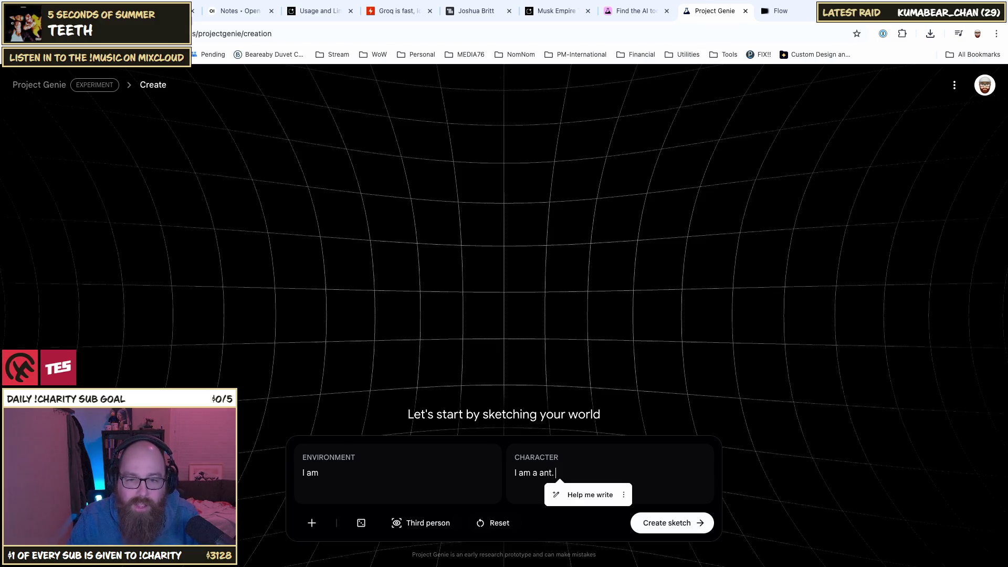
key("BackSpace")
key("BackSpace")
key("BackSpace")
type("n ant.")
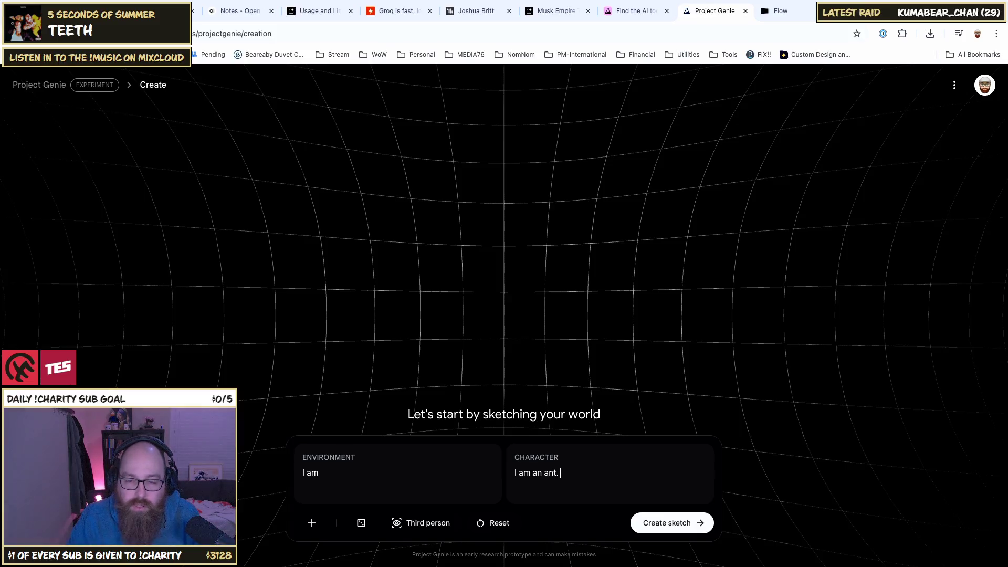
key("ctrl+a")
key("BackSpace")
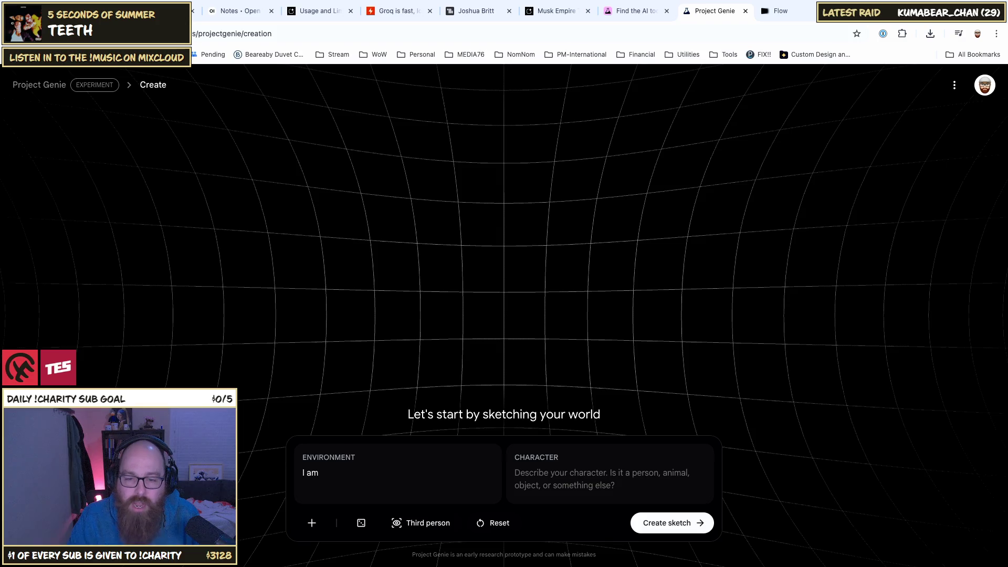
triple_click(310, 473)
left_click(515, 472)
triple_click(311, 472)
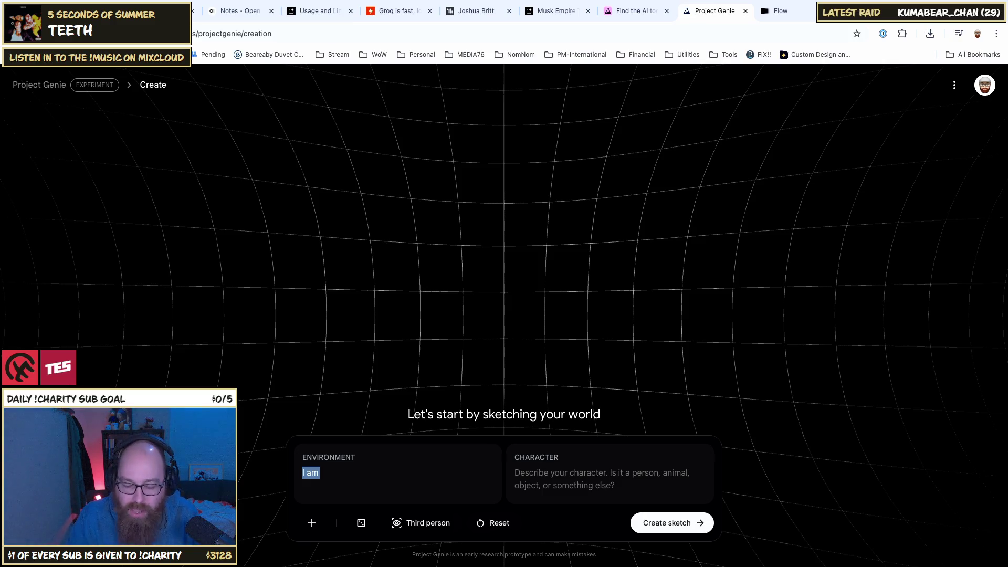
type("I am")
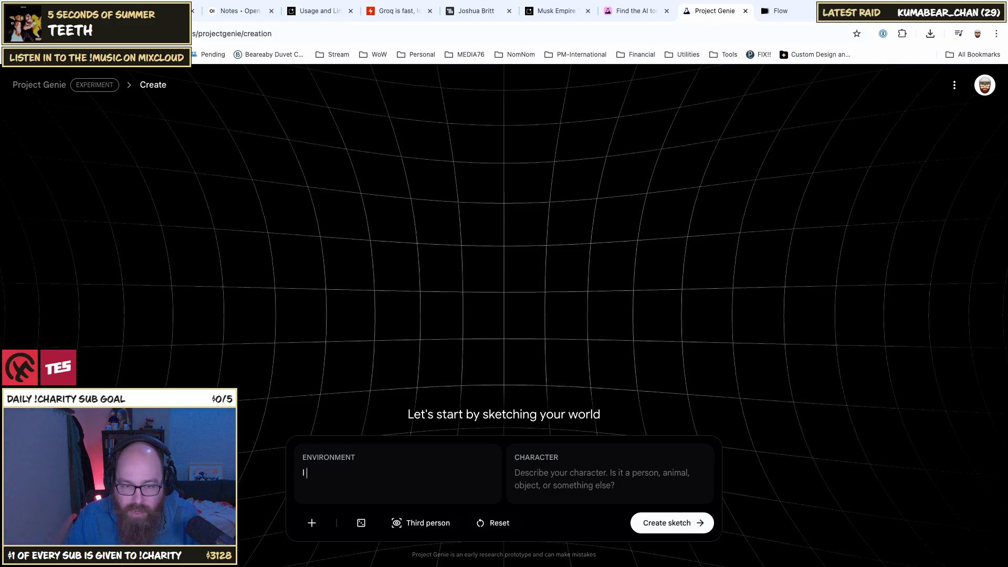
key("BackSpace")
key("BackSpace")
key("BackSpace")
Step: Enter 'Inside a computer. Visualize functions and scripts into relatable forms. Future colors.' and begin the character
type("Inside a ")
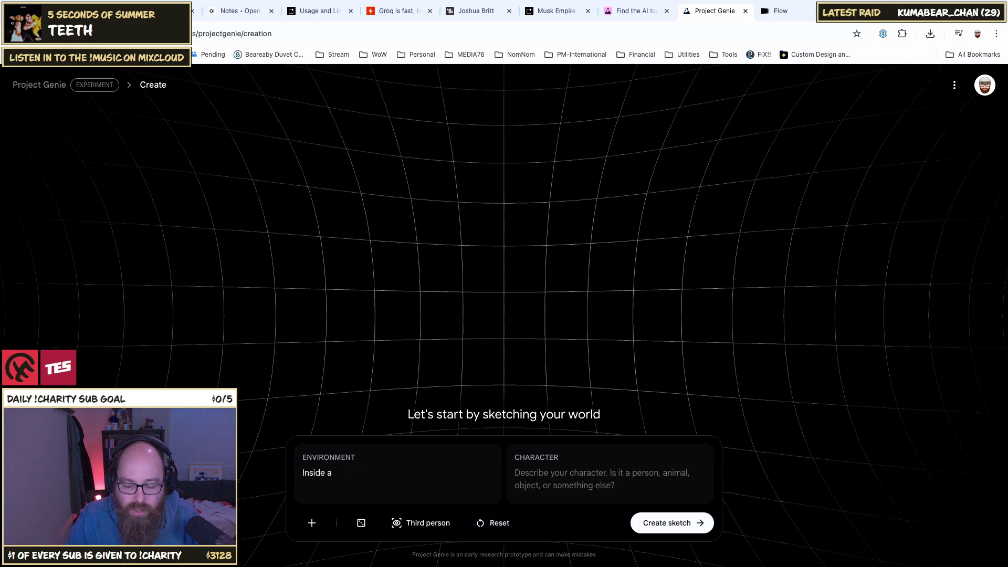
type("comp")
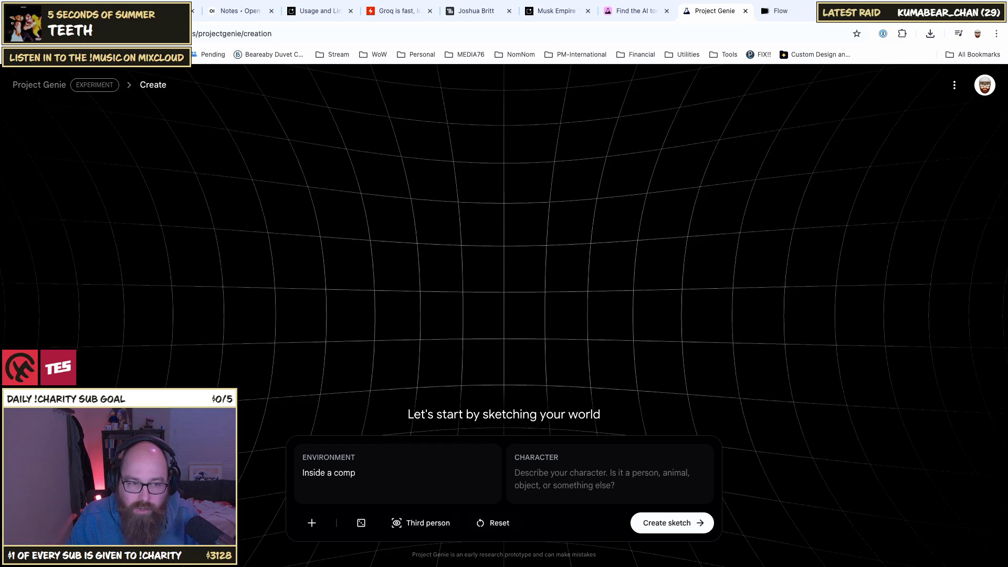
type("uter. T")
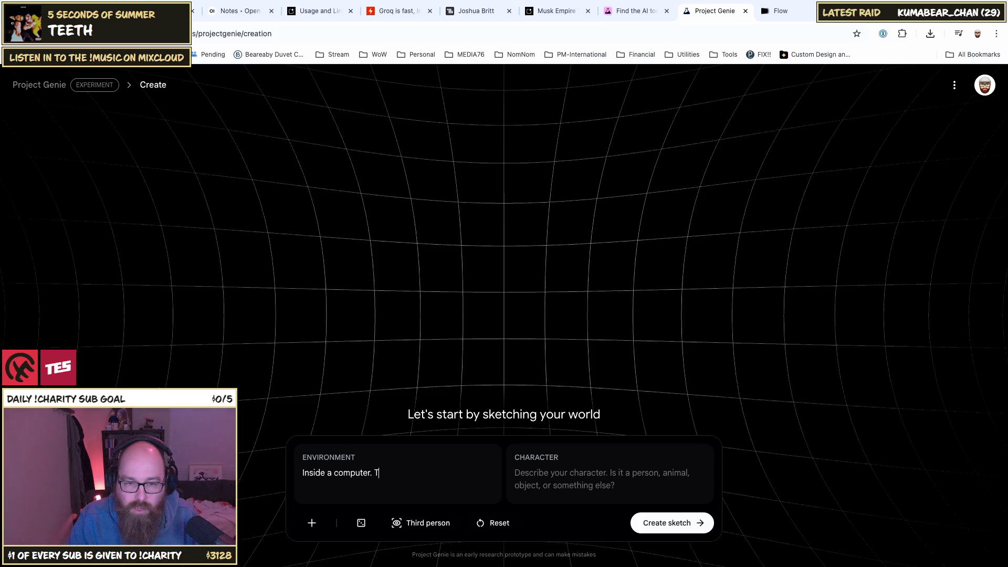
key("BackSpace")
type("Visualize ")
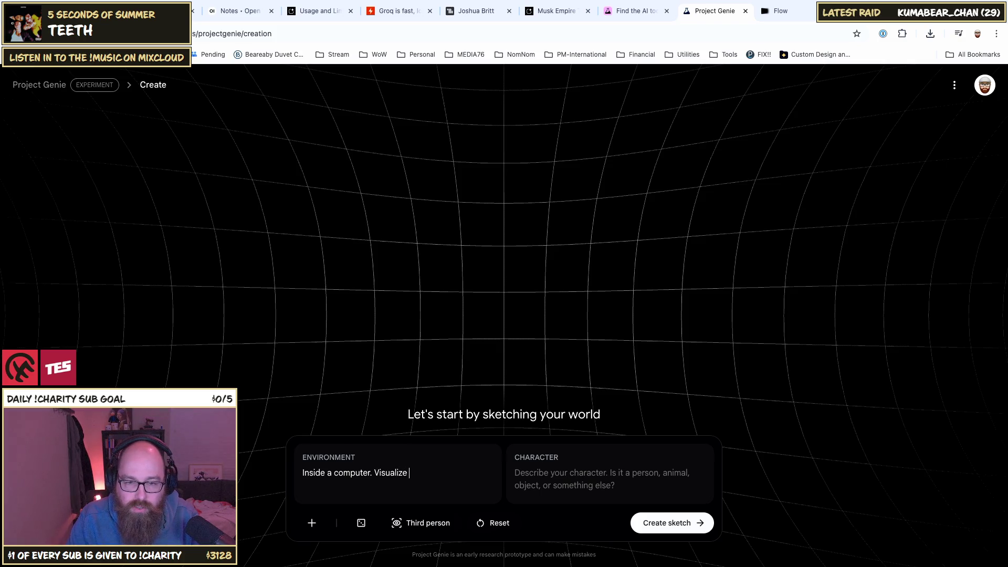
type("fucnti")
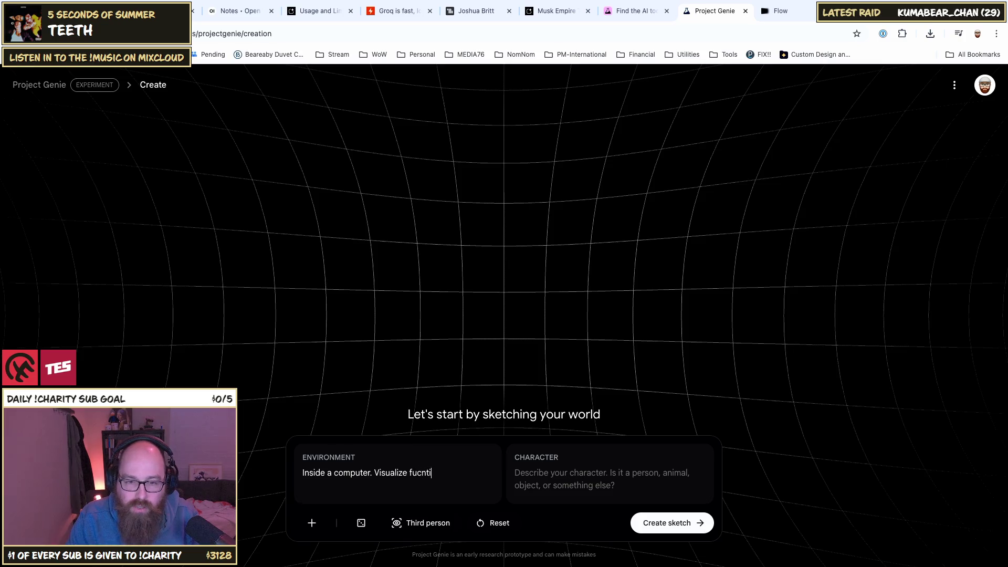
key("BackSpace")
key("BackSpace")
key("BackSpace")
key("BackSpace")
type("nc")
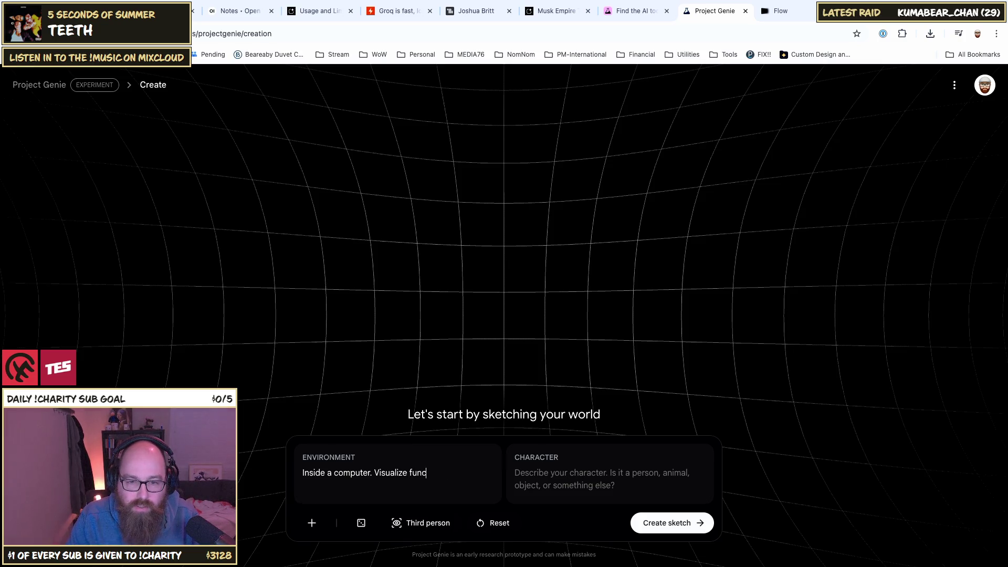
type("tions and scri")
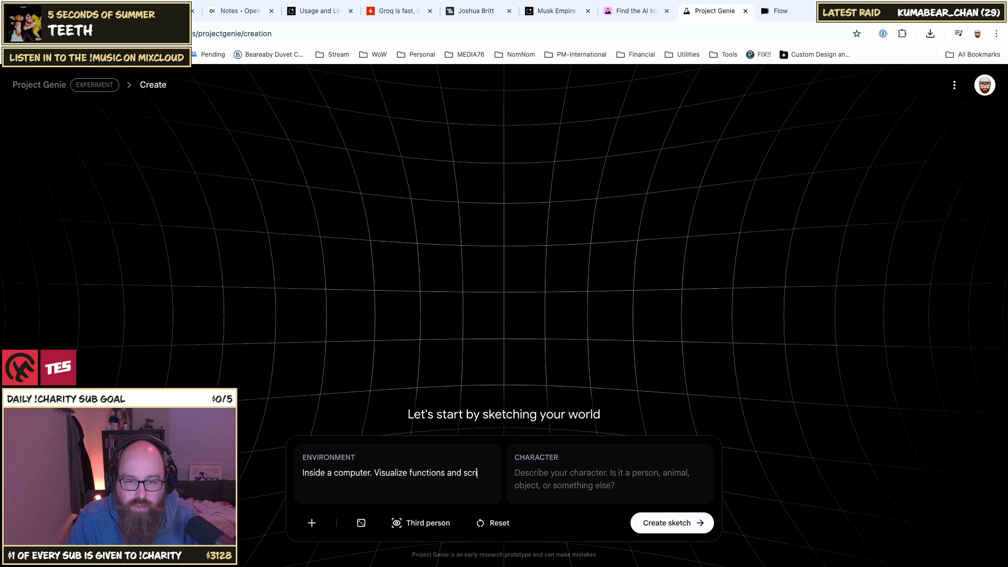
type("pts into ")
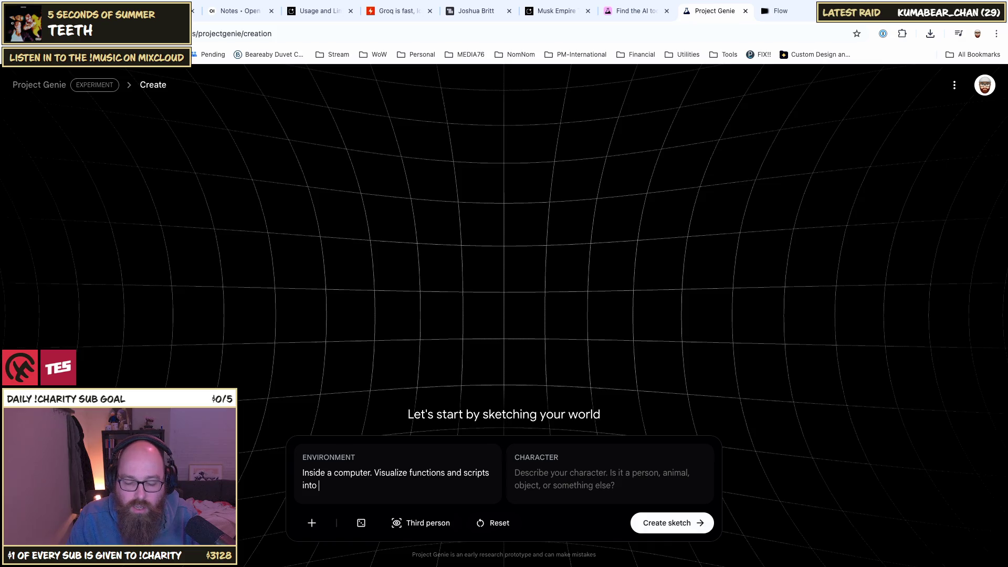
type("h")
key("BackSpace")
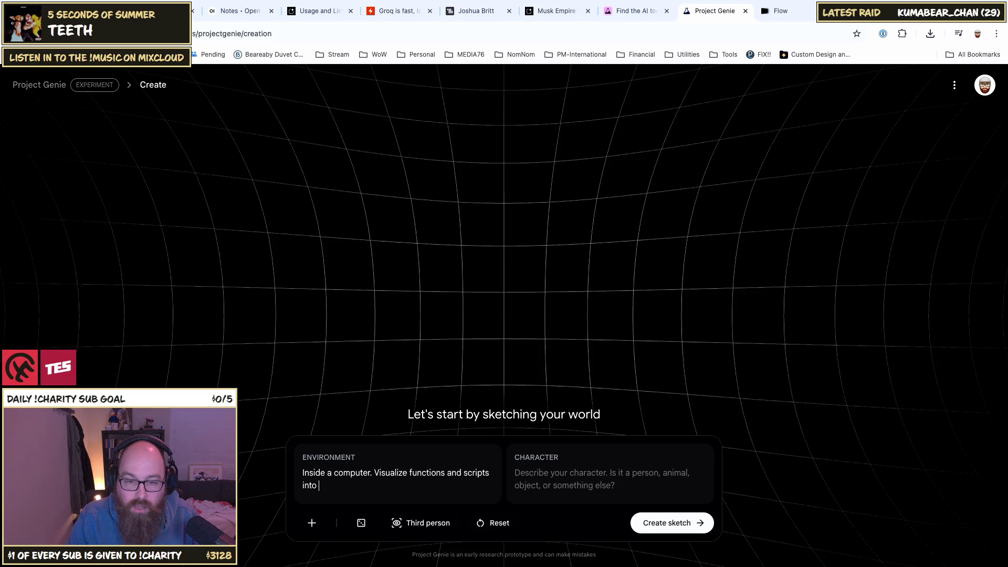
type("re")
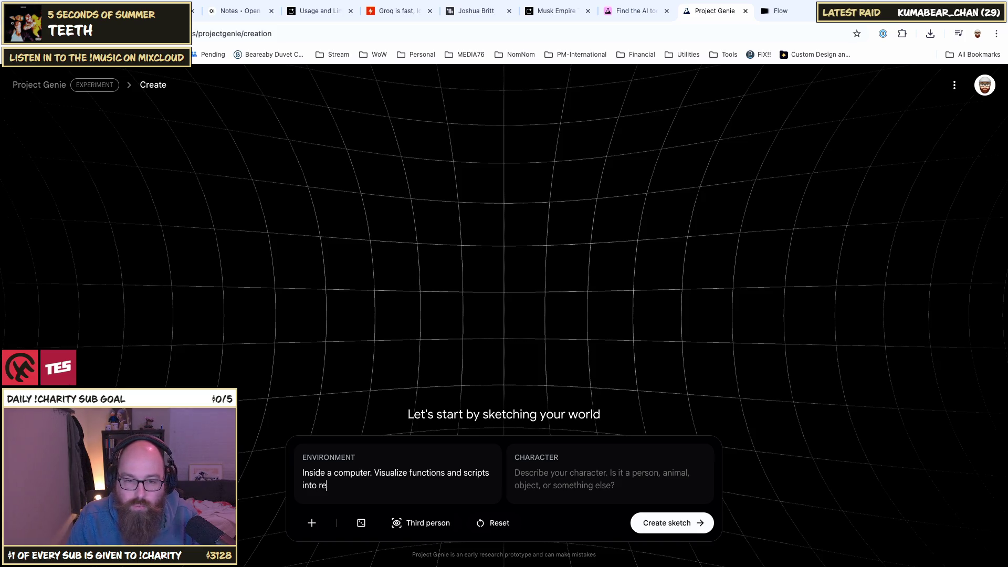
type("latable")
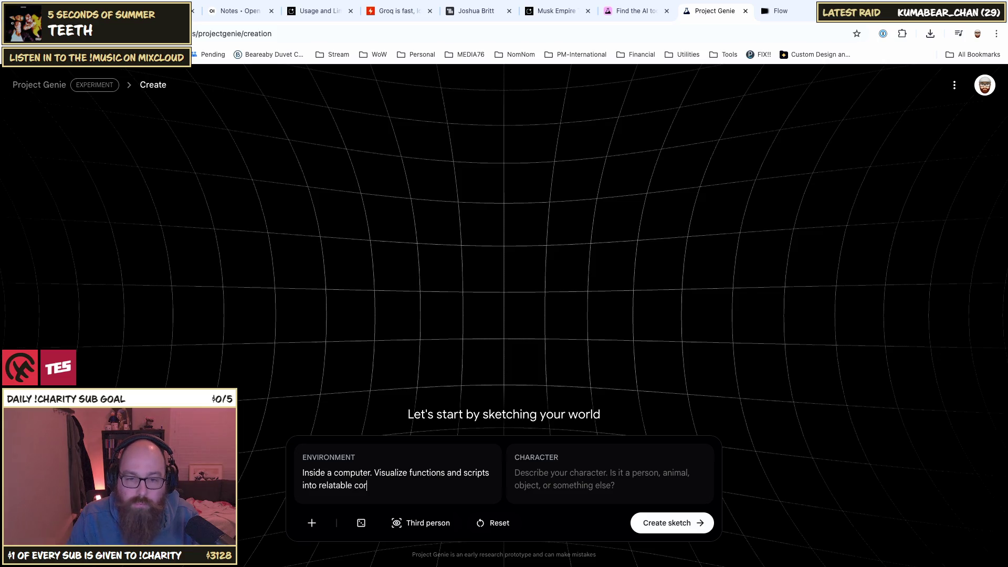
type("forms.")
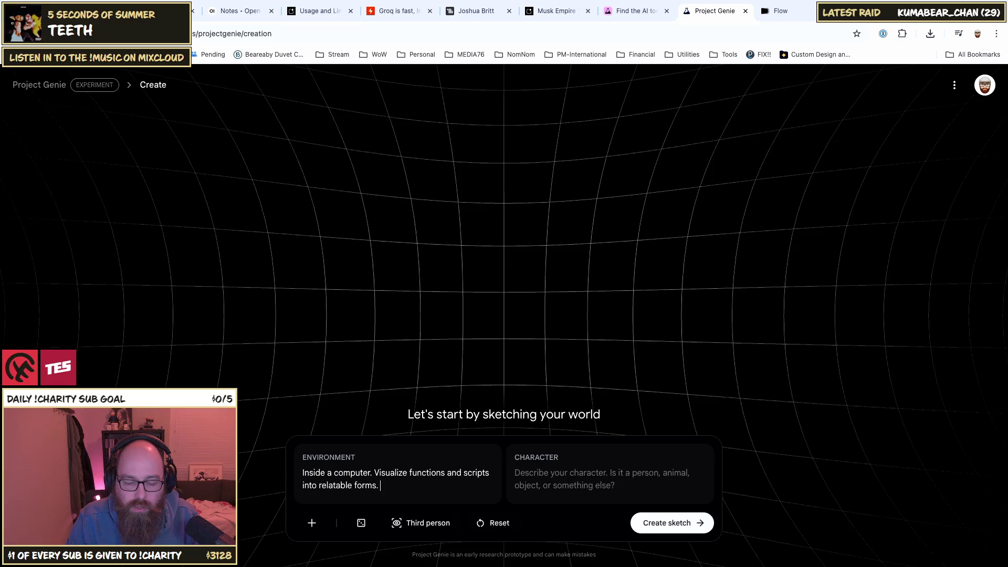
type("F")
type("uture colors")
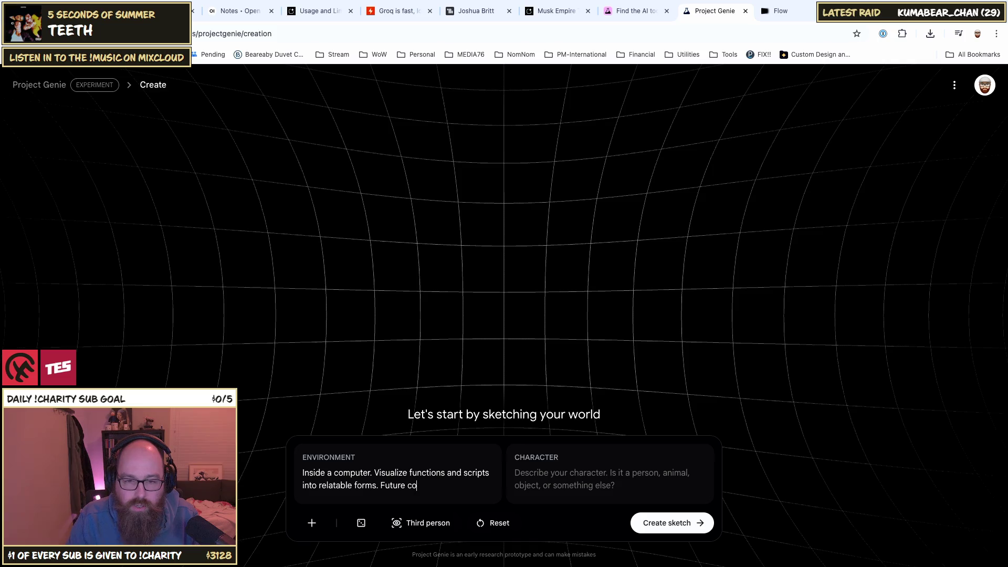
type(".")
left_click(515, 472)
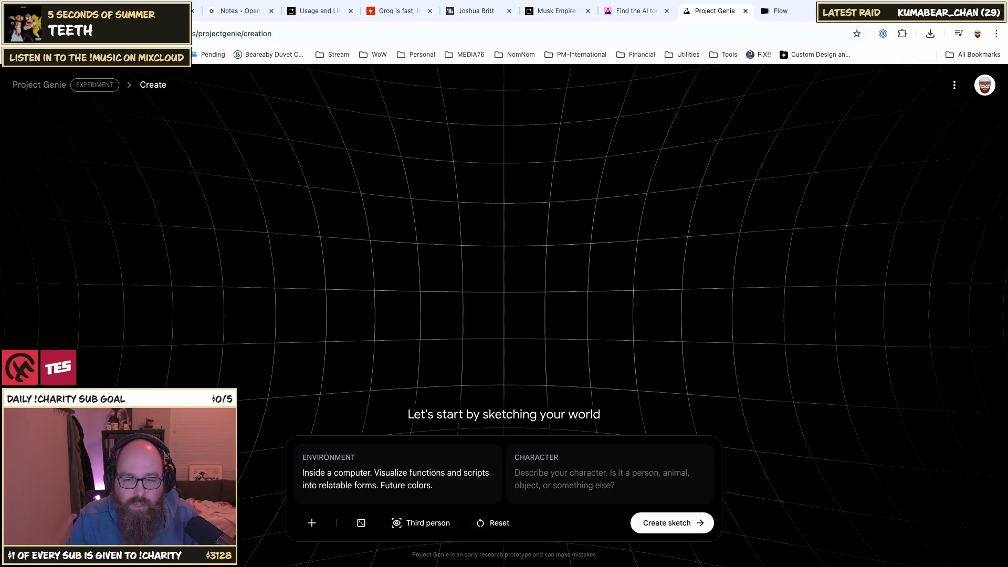
type("I am a ")
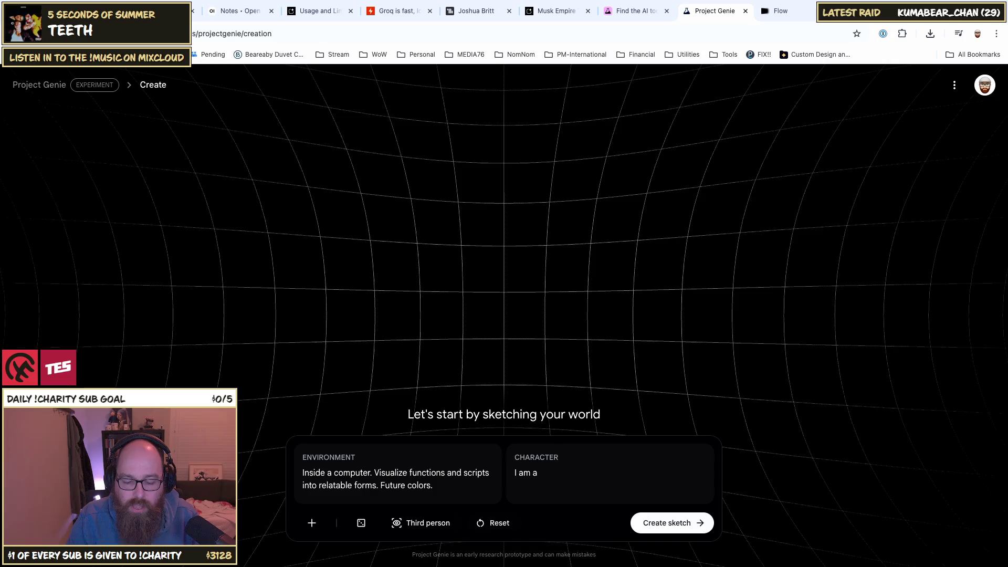
type("USS")
Step: Draft the character as 'I am a new function in a new world', then clear it
key("BackSpace")
type("ER")
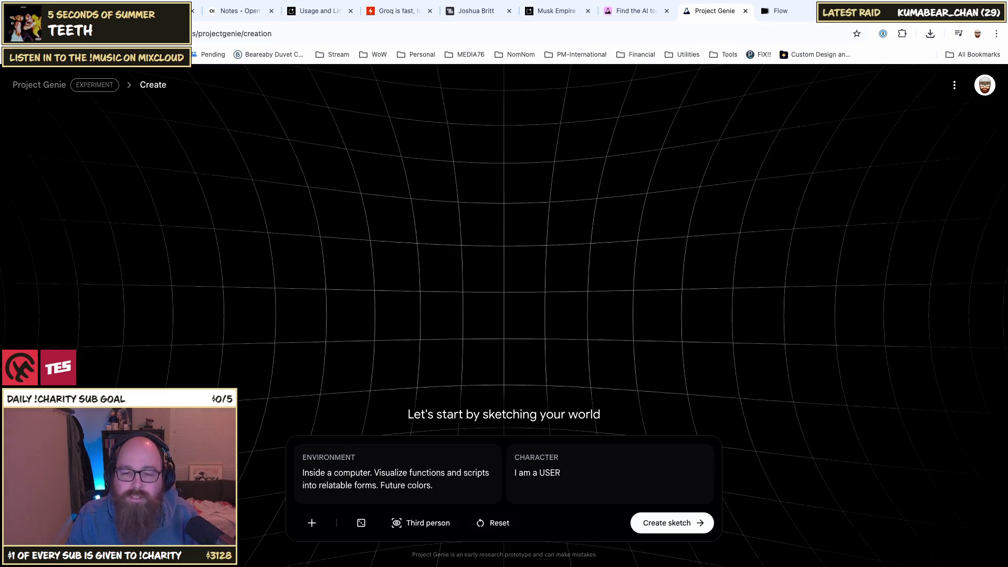
key("BackSpace")
key("BackSpace")
key("BackSpace")
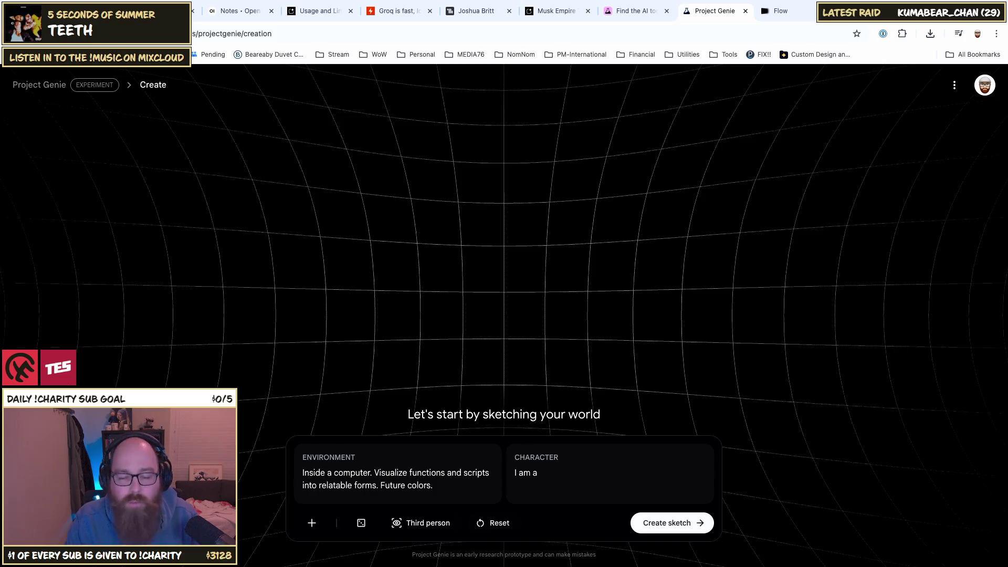
key("BackSpace")
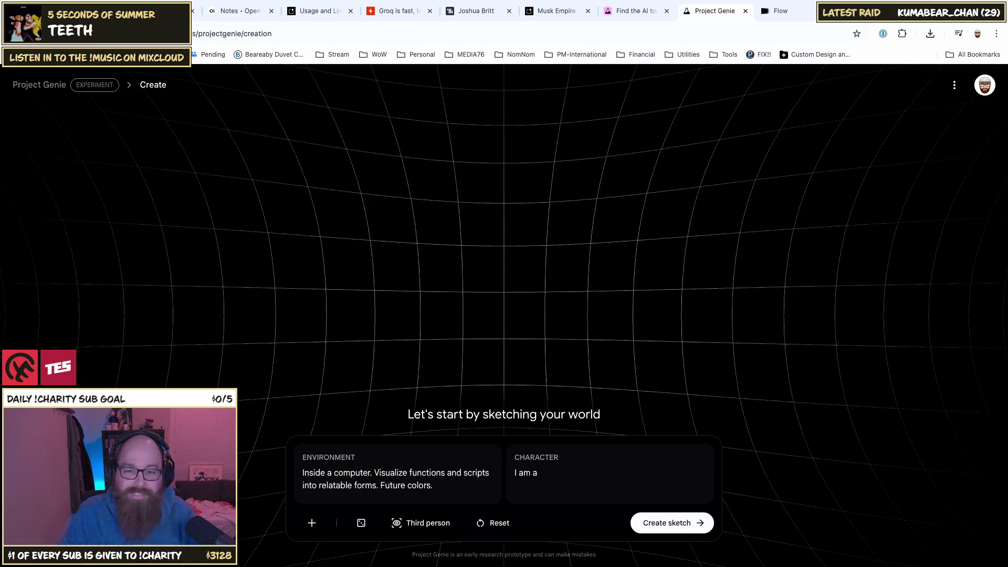
key("BackSpace")
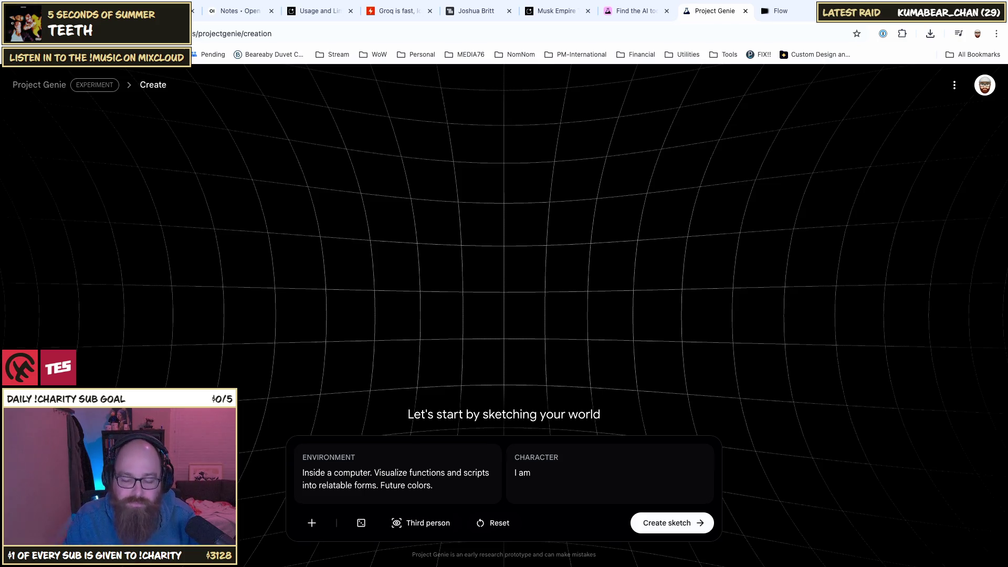
type(" a")
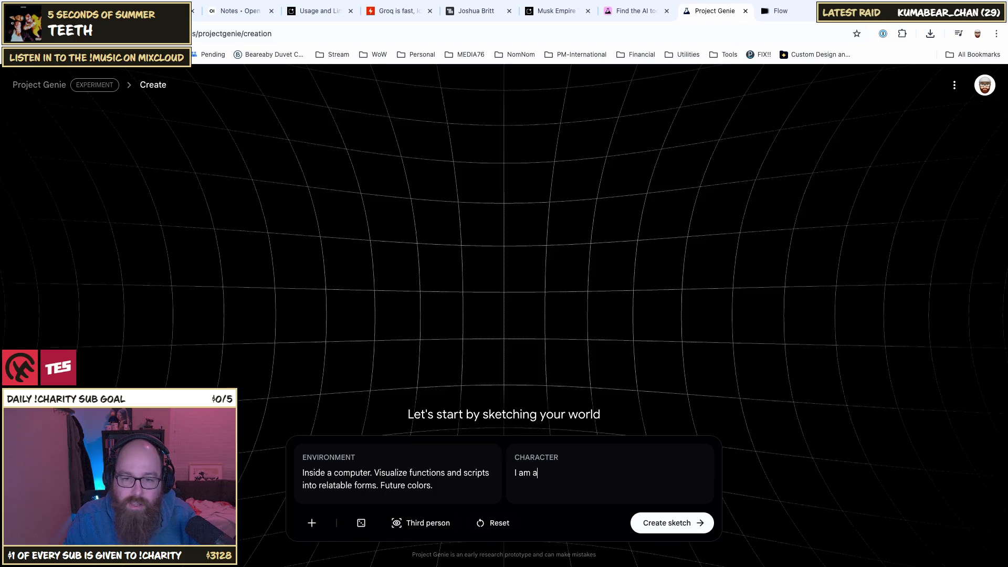
type("m a new fucn")
key("BackSpace")
key("BackSpace")
type("nction i")
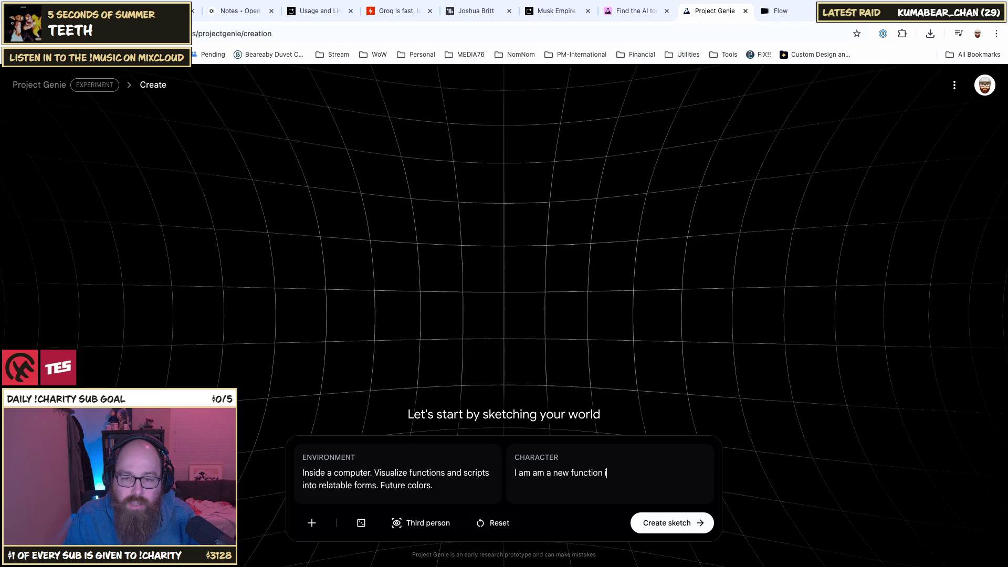
type("n a new world. ")
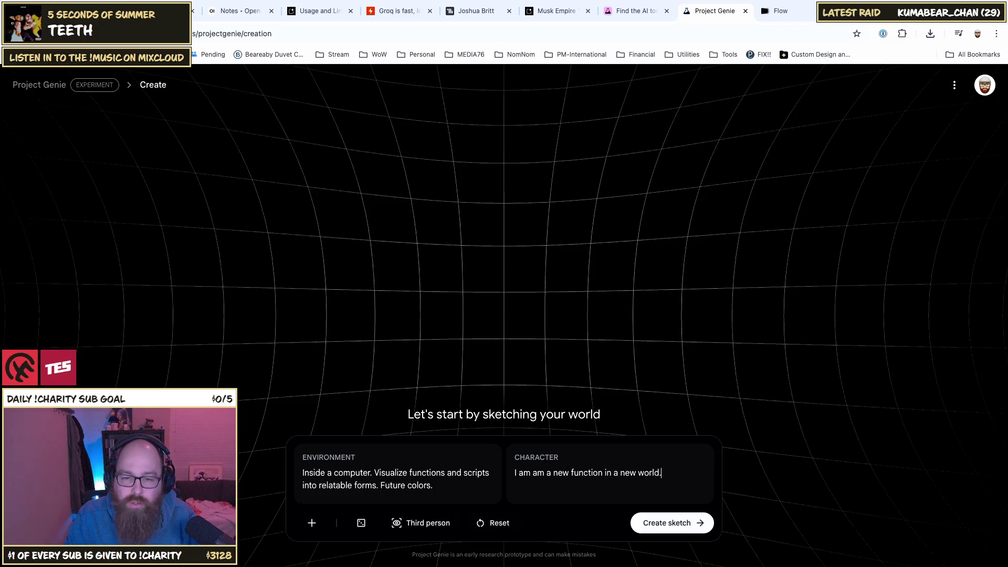
type("Trying")
key("BackSpace")
key("BackSpace")
key("BackSpace")
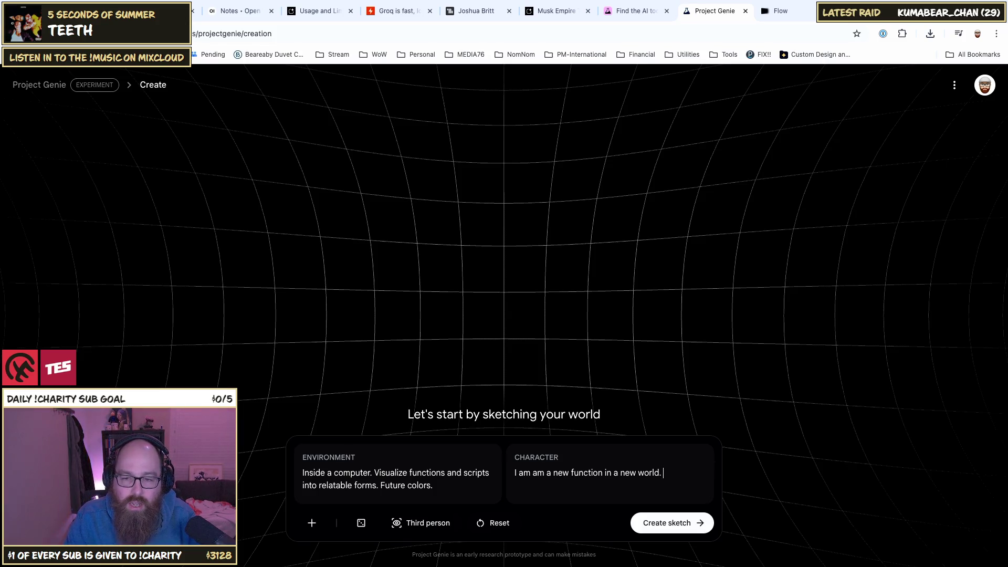
key("ctrl+a")
key("BackSpace")
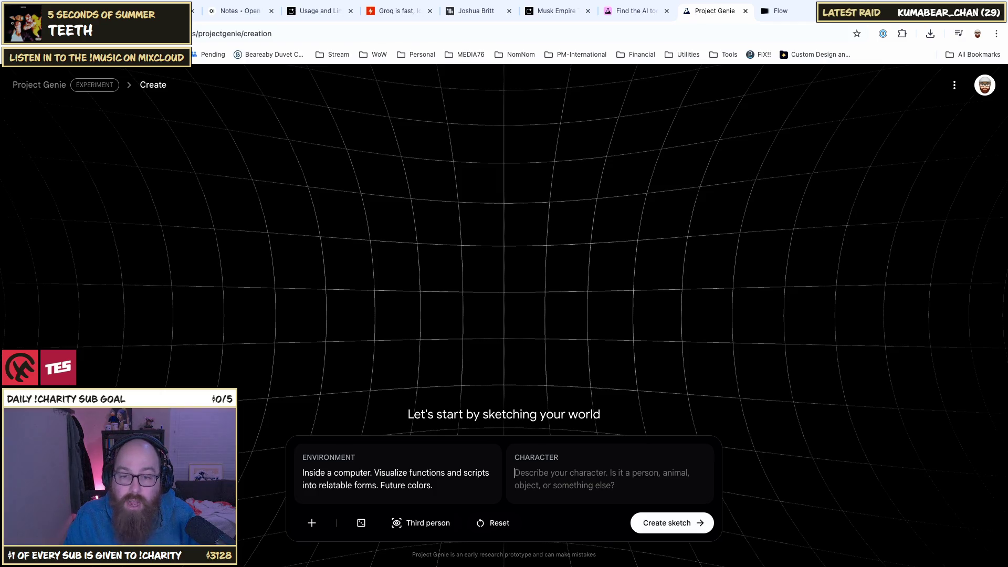
Step: Describe the character as 'I am a function in an odd form. Organic but structured.' with two legs, and create the sketch
type("I am a ")
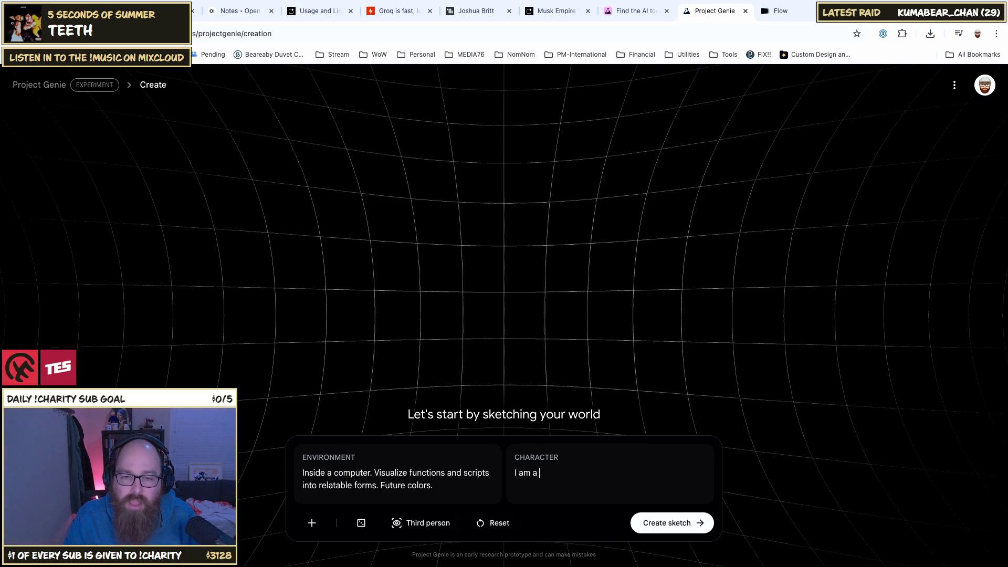
type("function in ")
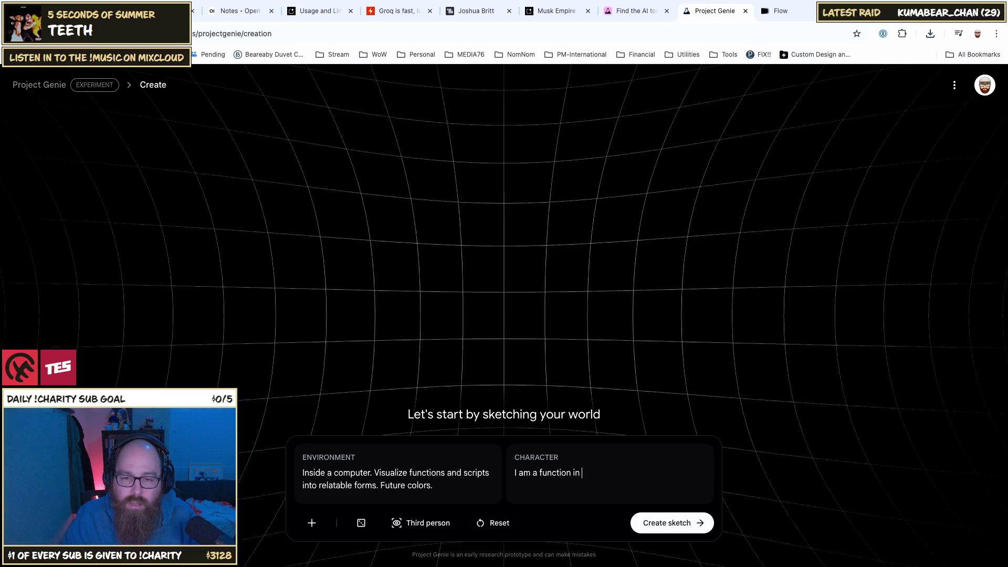
type("an o")
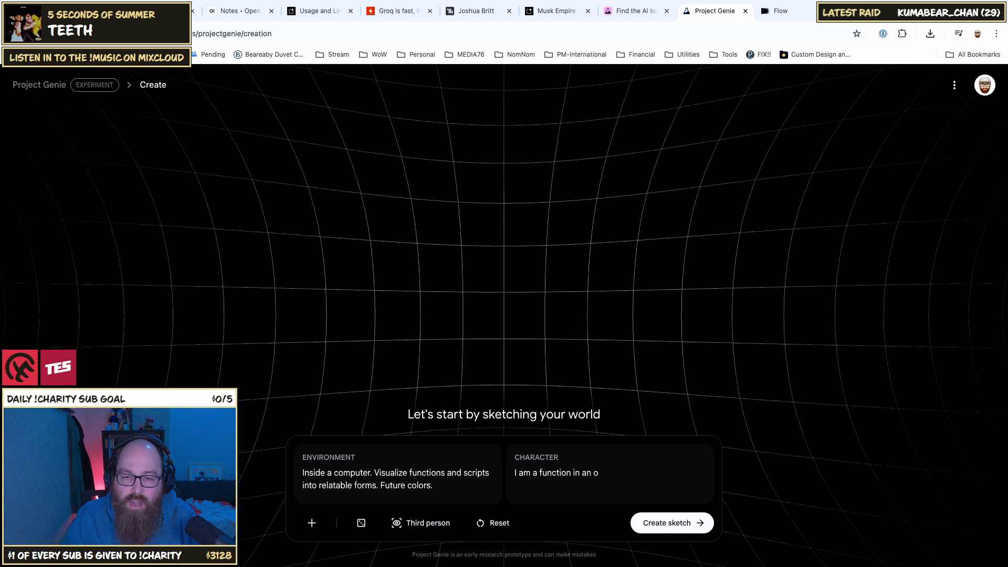
type("dd ch")
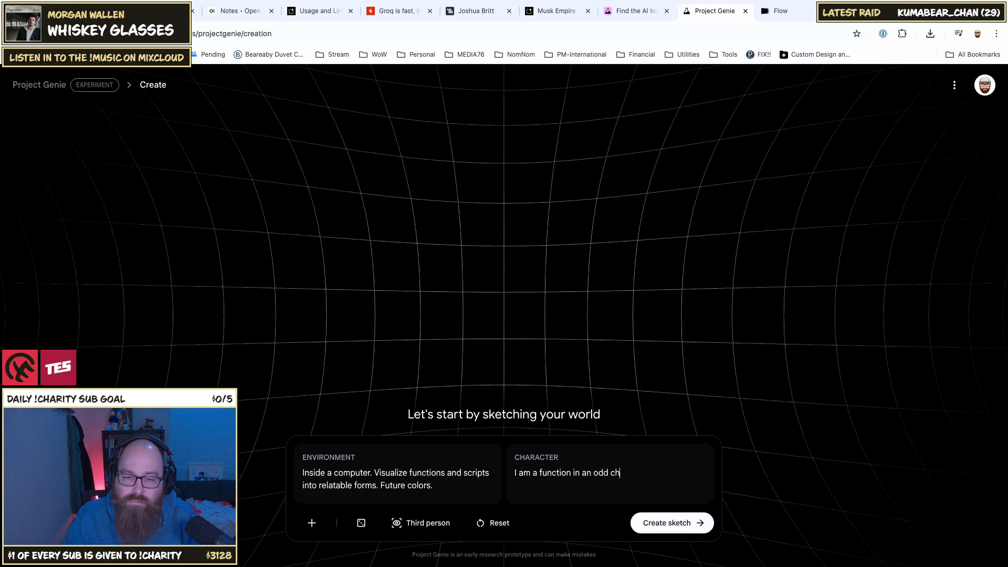
key("BackSpace")
key("BackSpace")
type("form. ")
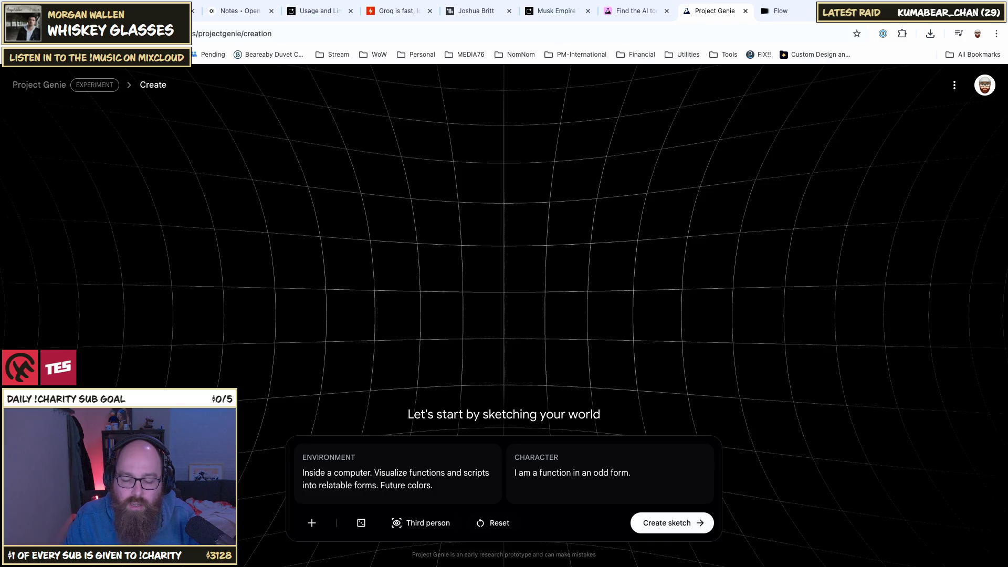
type("Or")
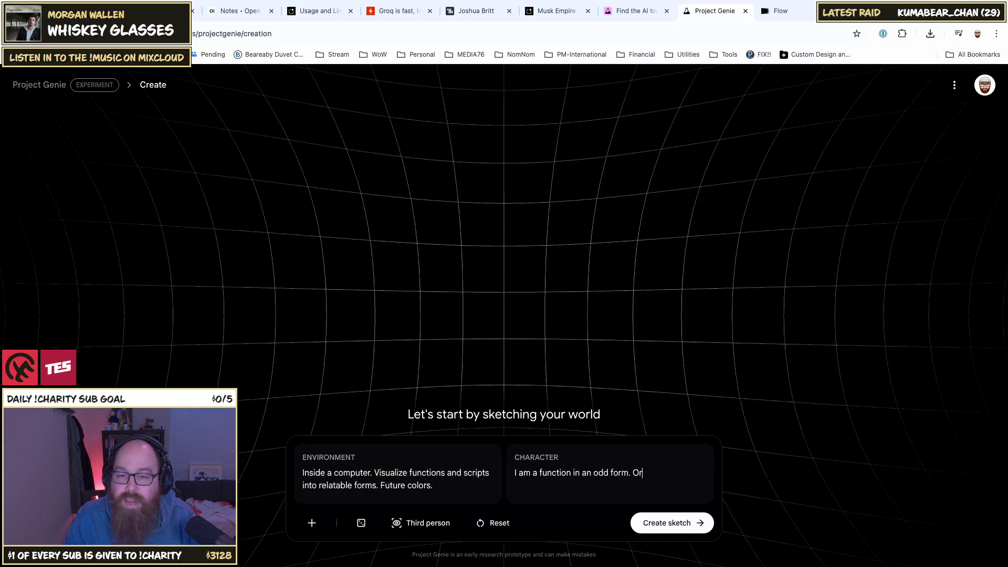
type("ganic n")
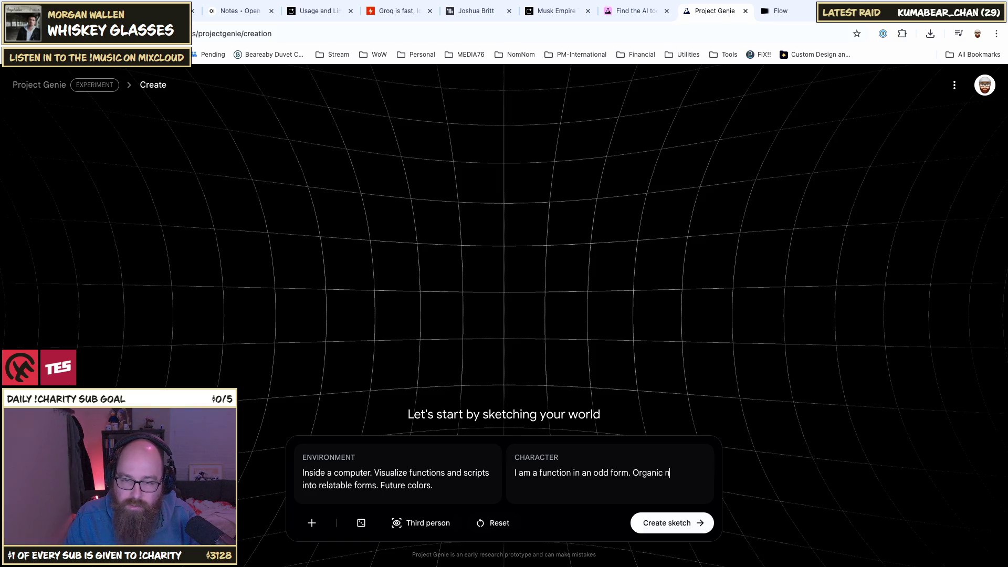
key("BackSpace")
type("but ")
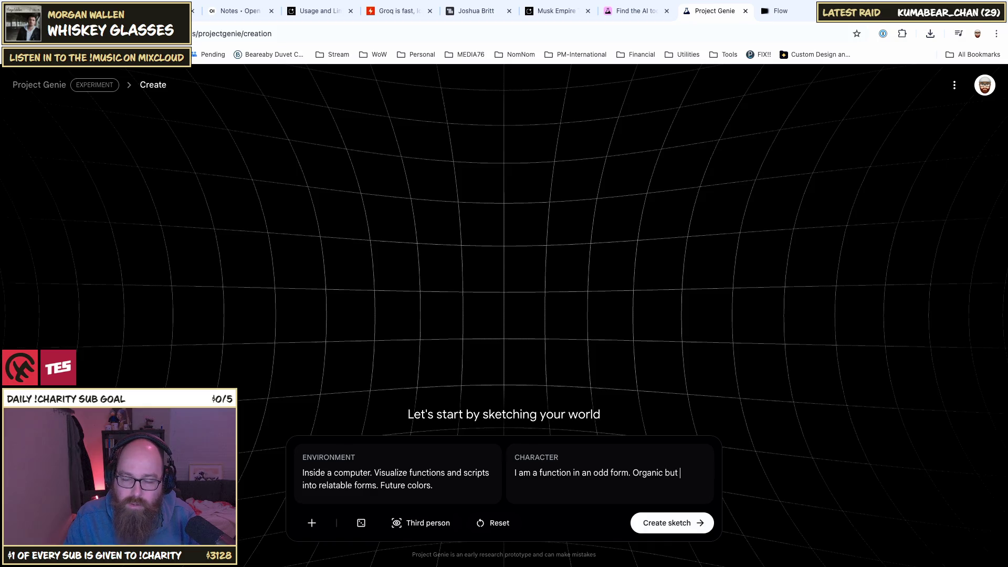
type("structur")
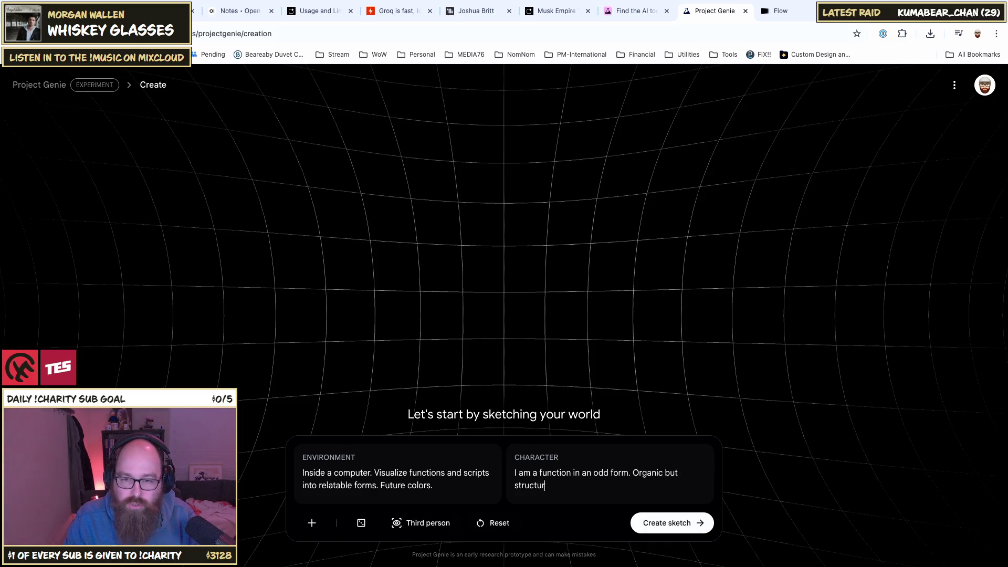
type("ed.")
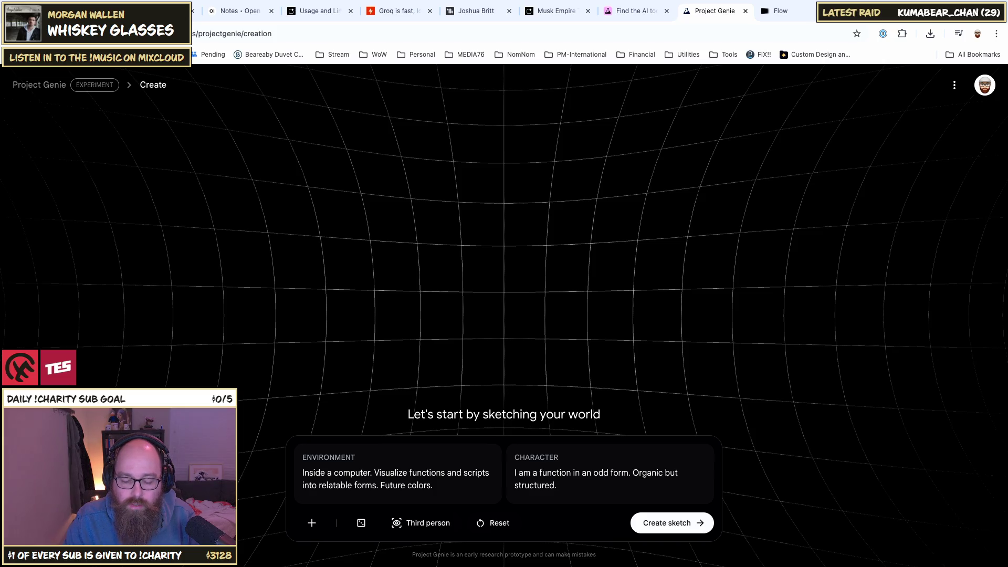
type("two ardm")
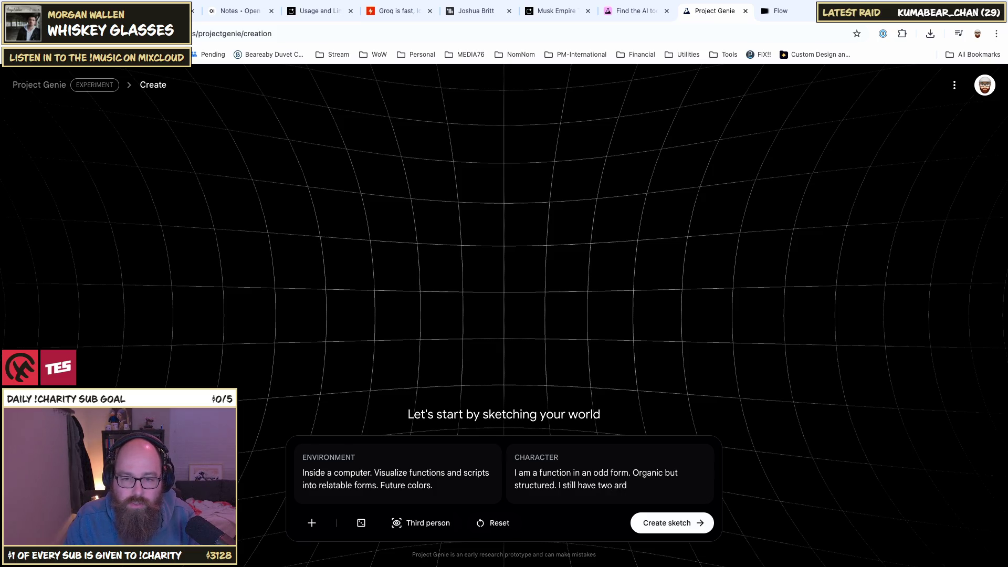
type("s and two legs.")
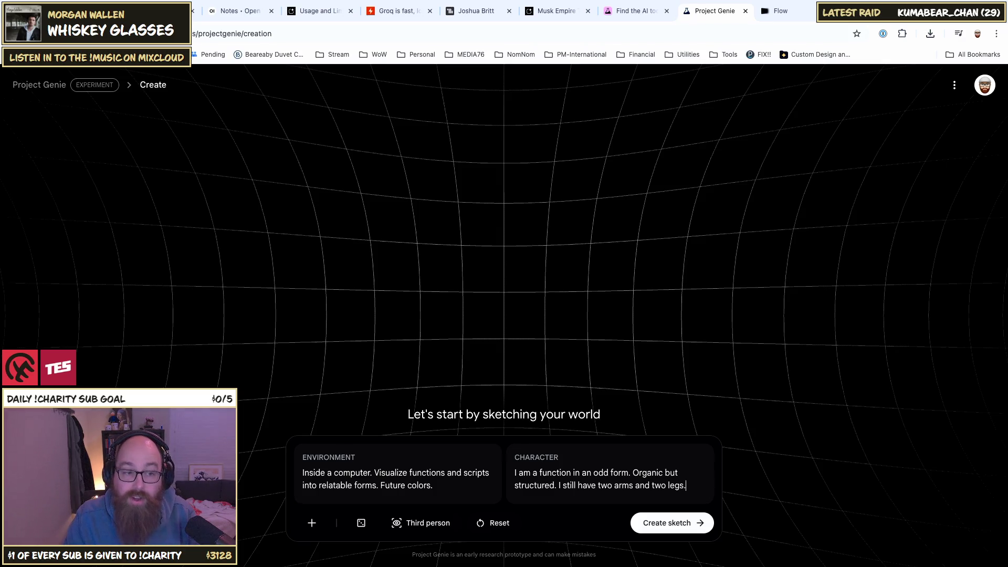
left_click(655, 532)
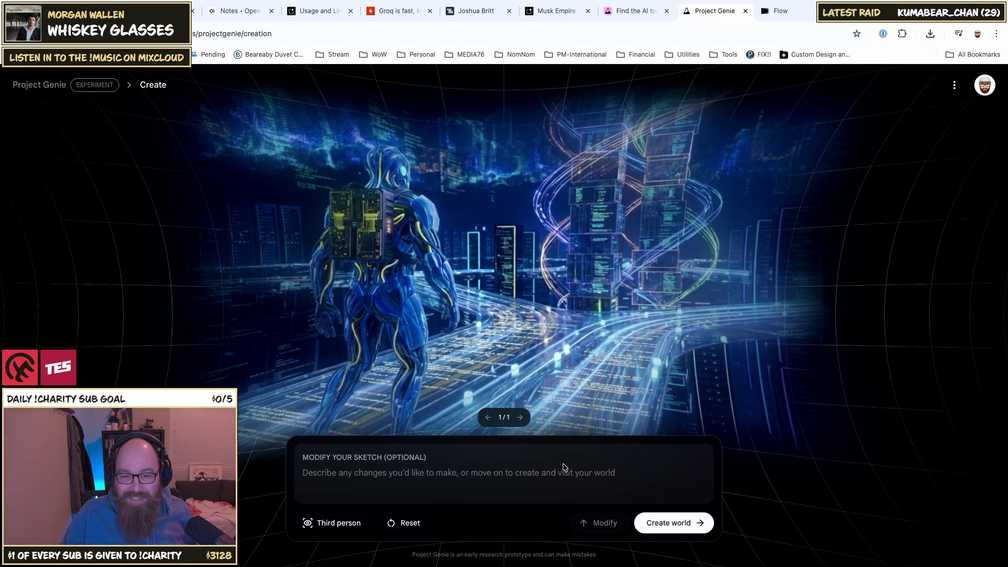
Step: Type a 'Yeah can' change request in the Modify field, then delete it
left_click(510, 476)
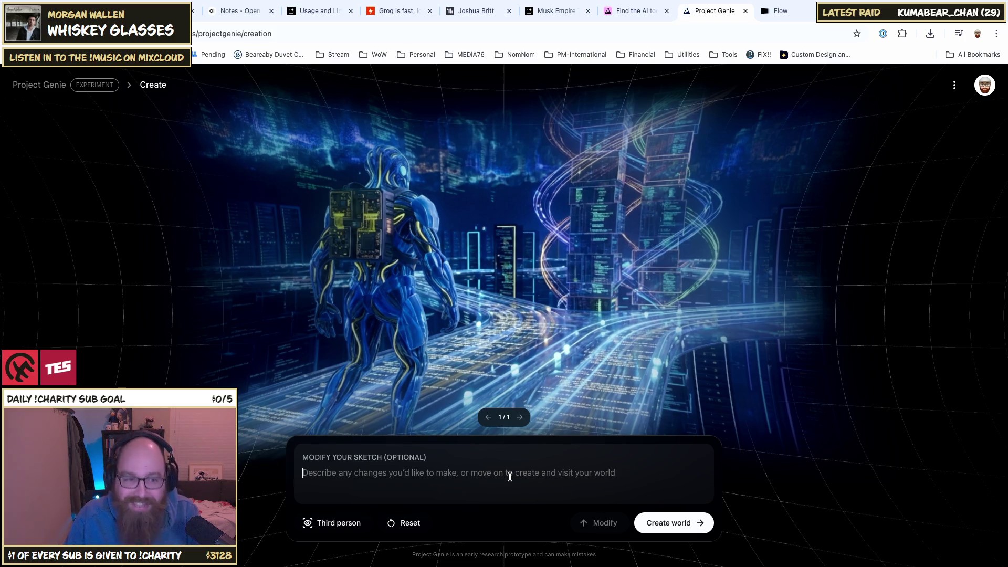
type("YUea")
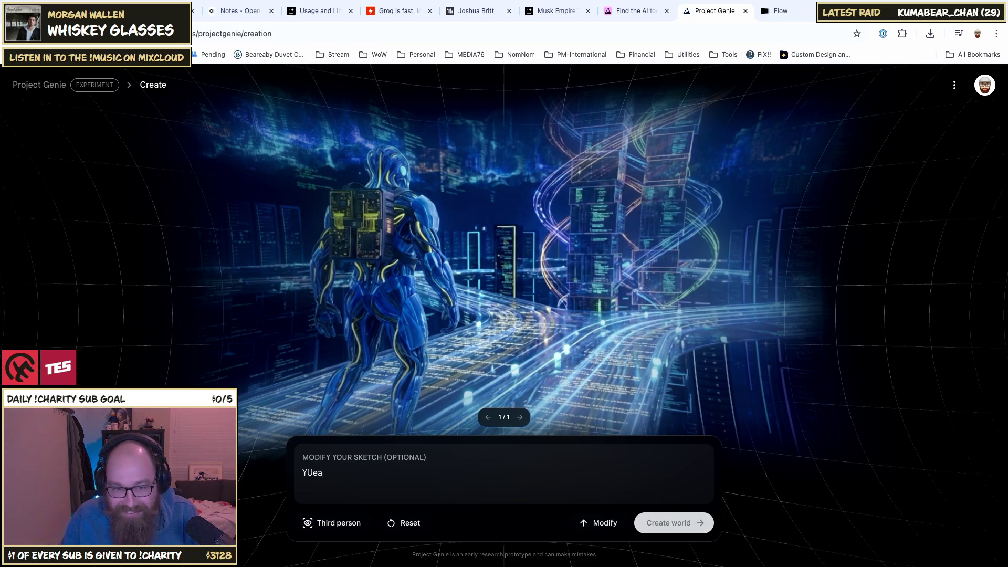
key("BackSpace")
type("eah can you")
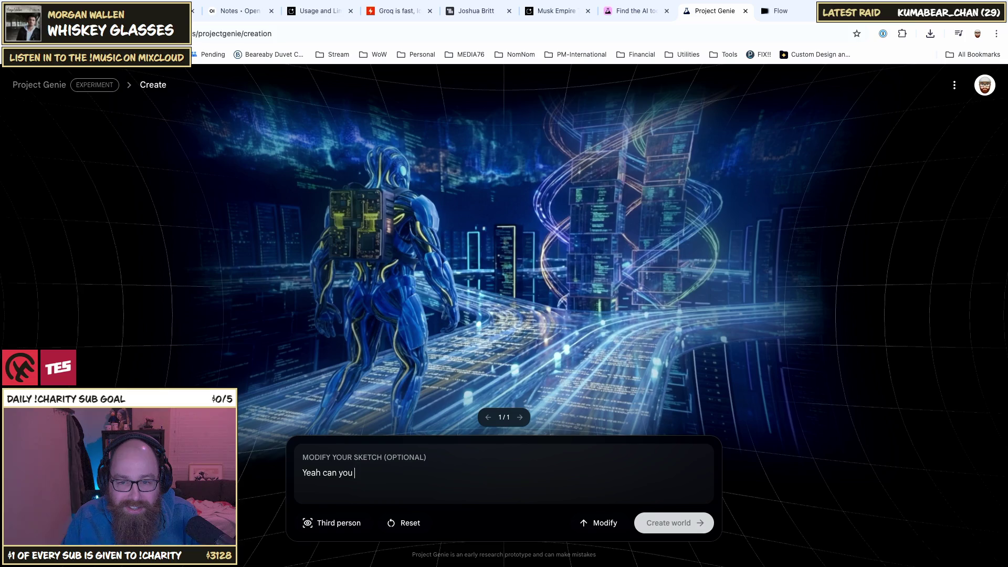
key("ctrl+a")
key("BackSpace")
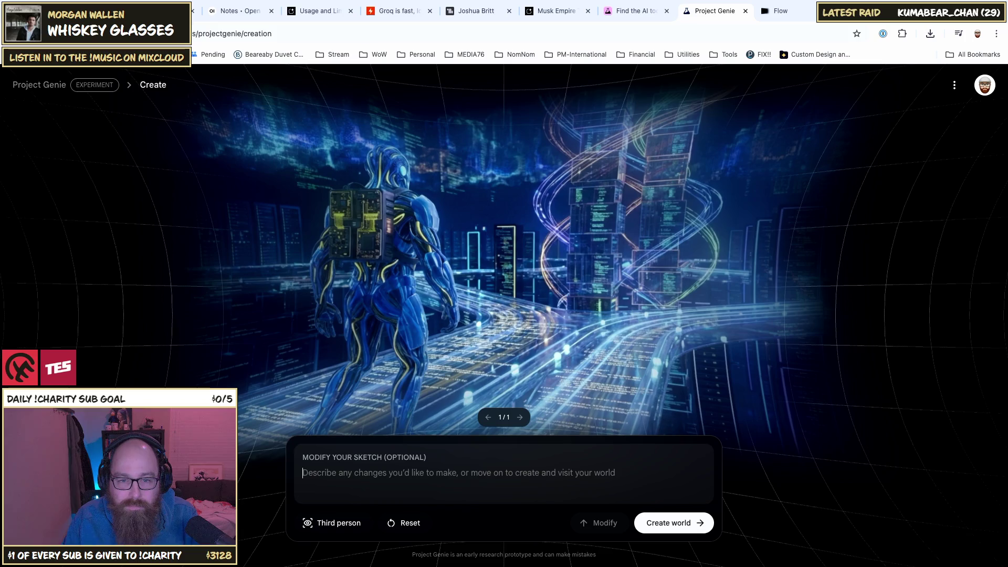
Step: Create the world and walk the character down the neon corridor and across the room
left_click(698, 527)
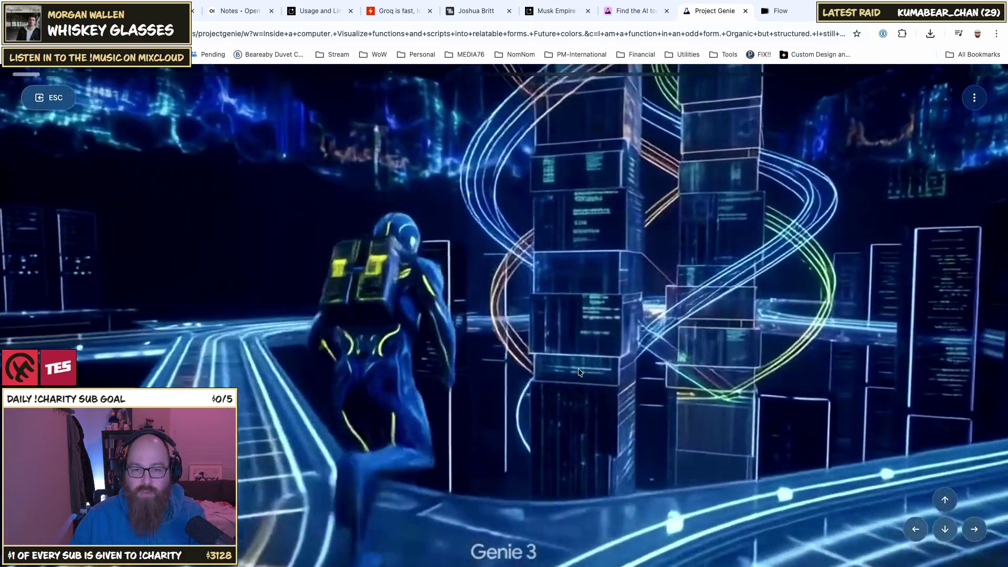
key("w")
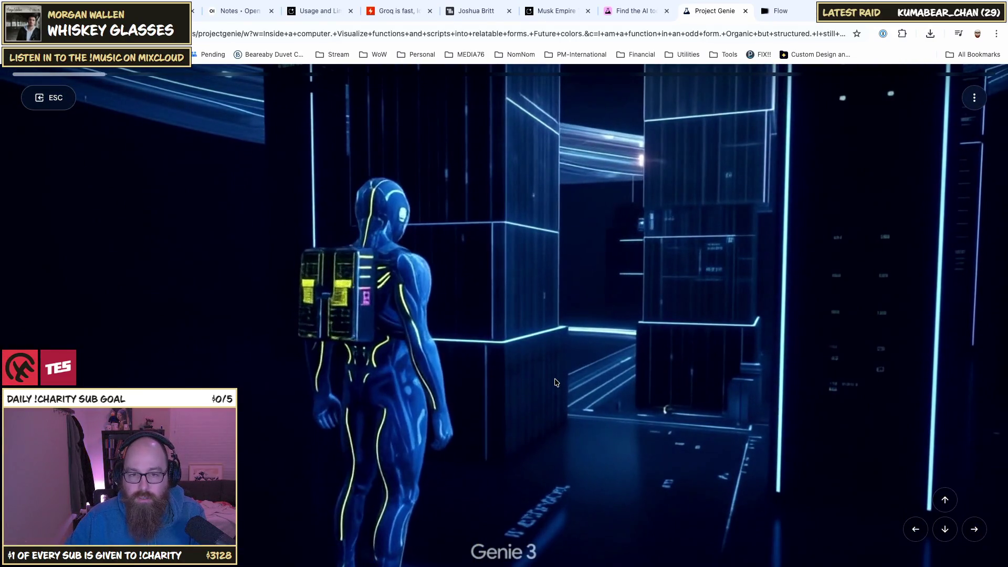
key("w")
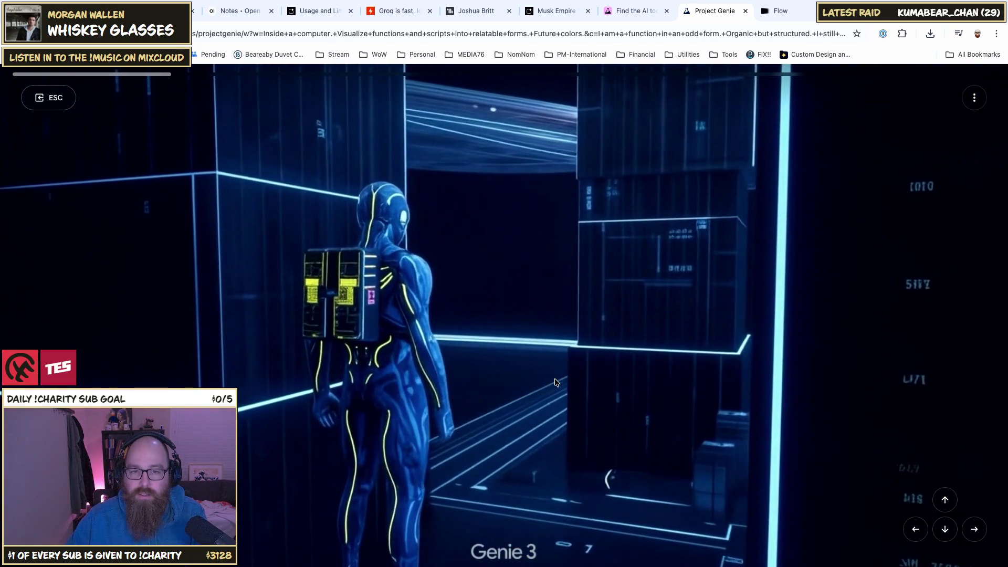
key("w")
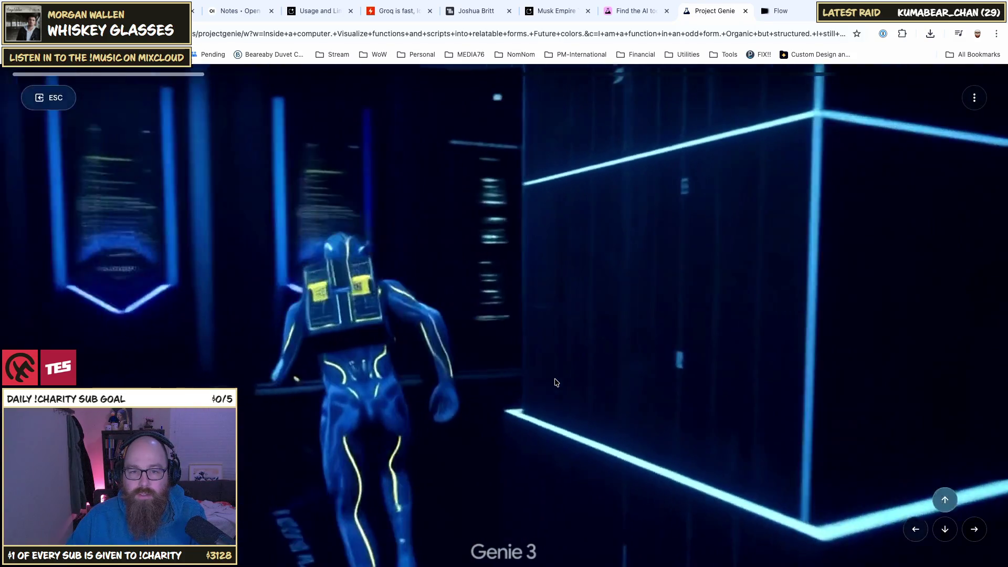
key("Left")
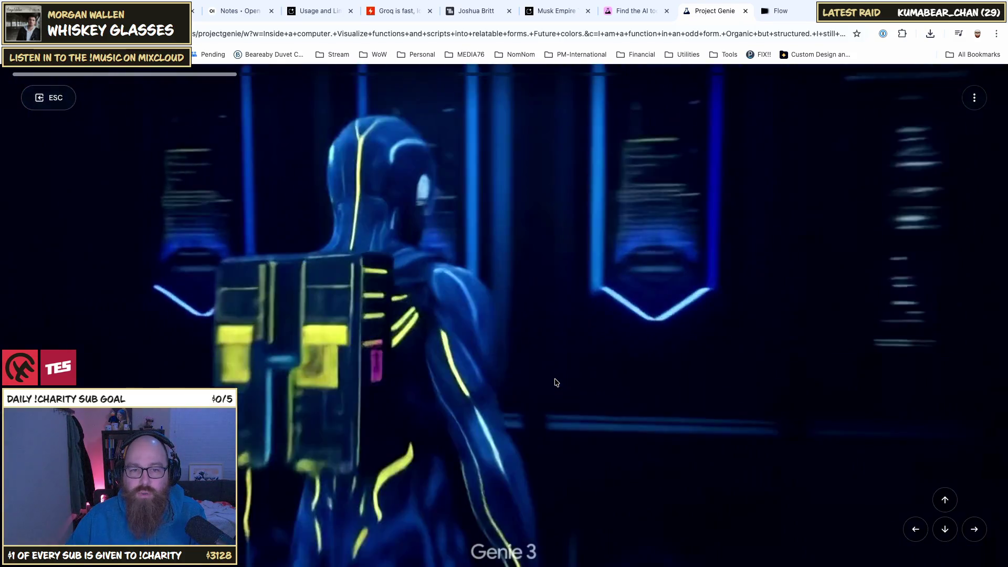
key("Left")
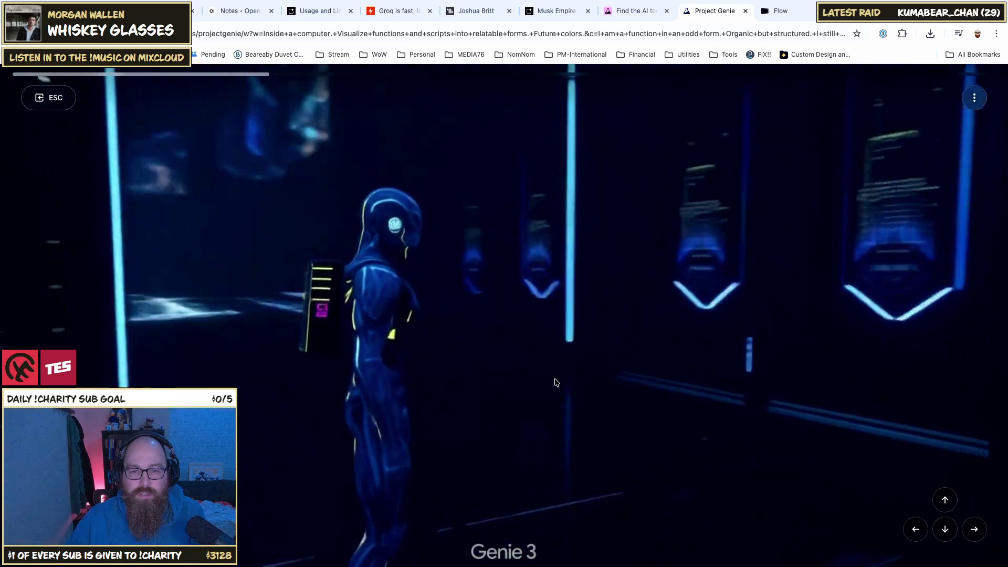
key("Left")
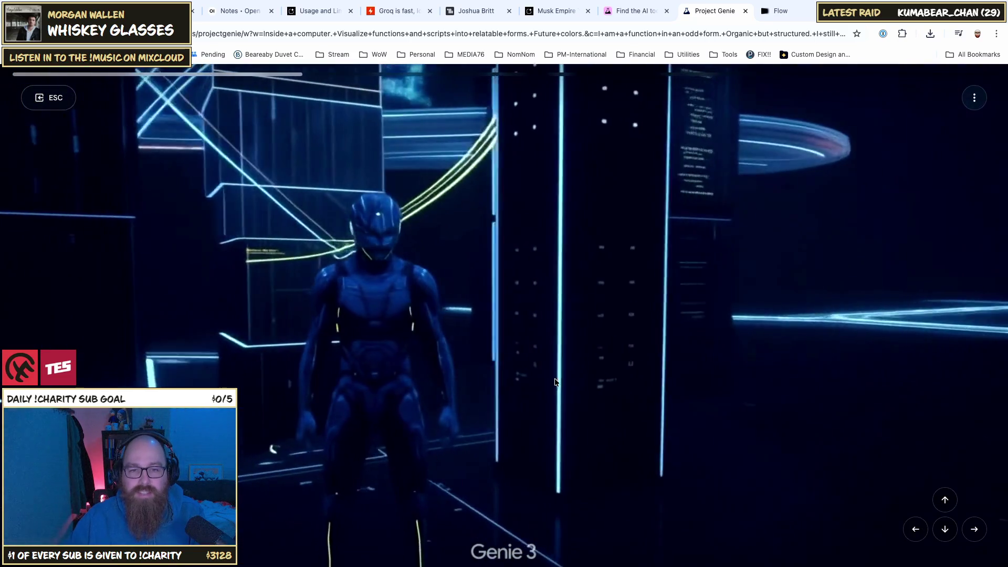
key("d")
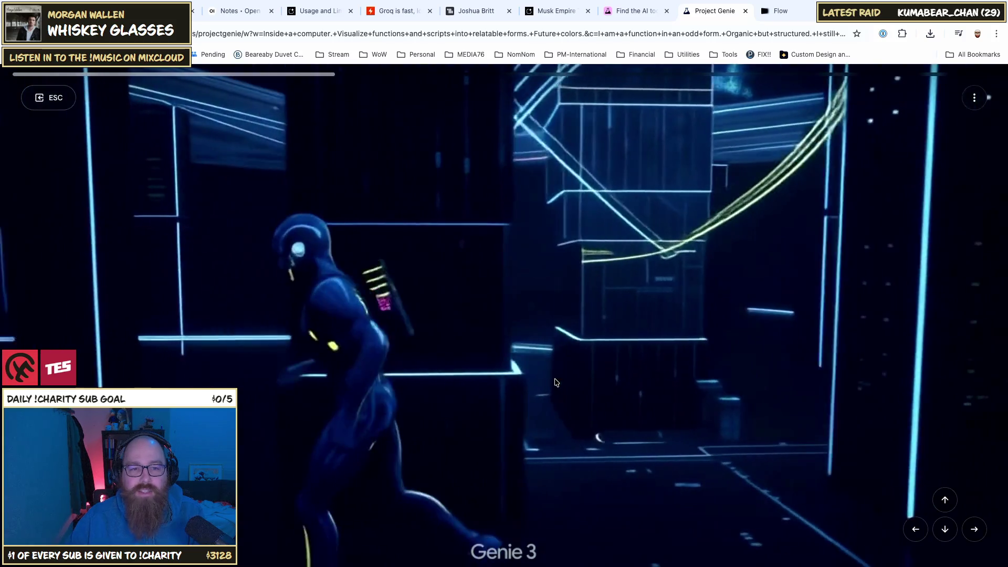
key("w")
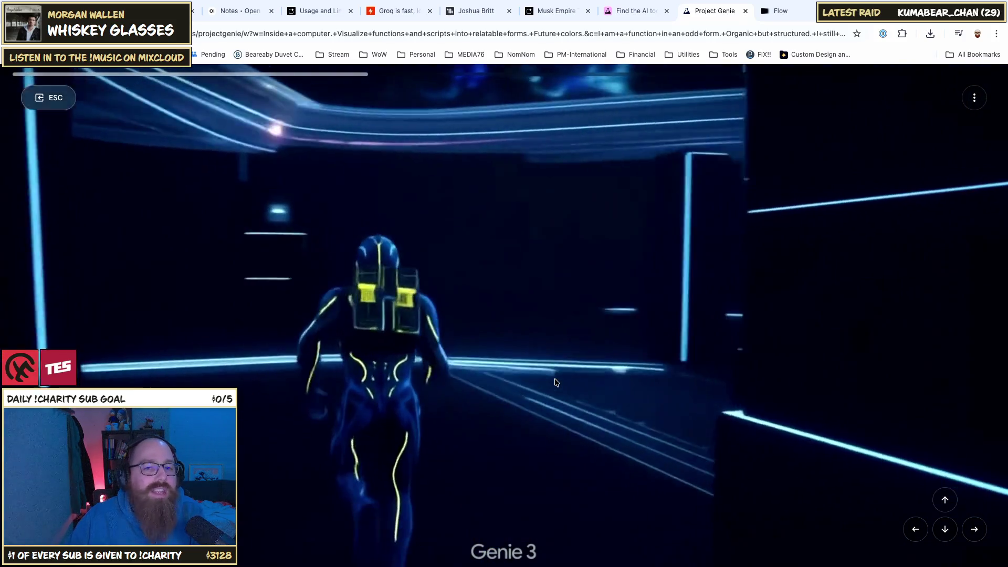
key("d")
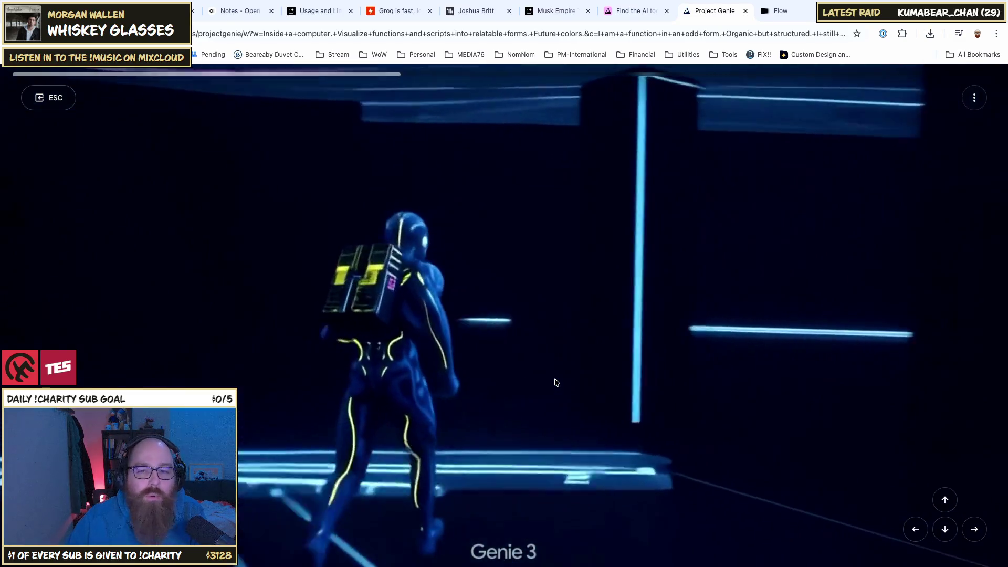
key("d")
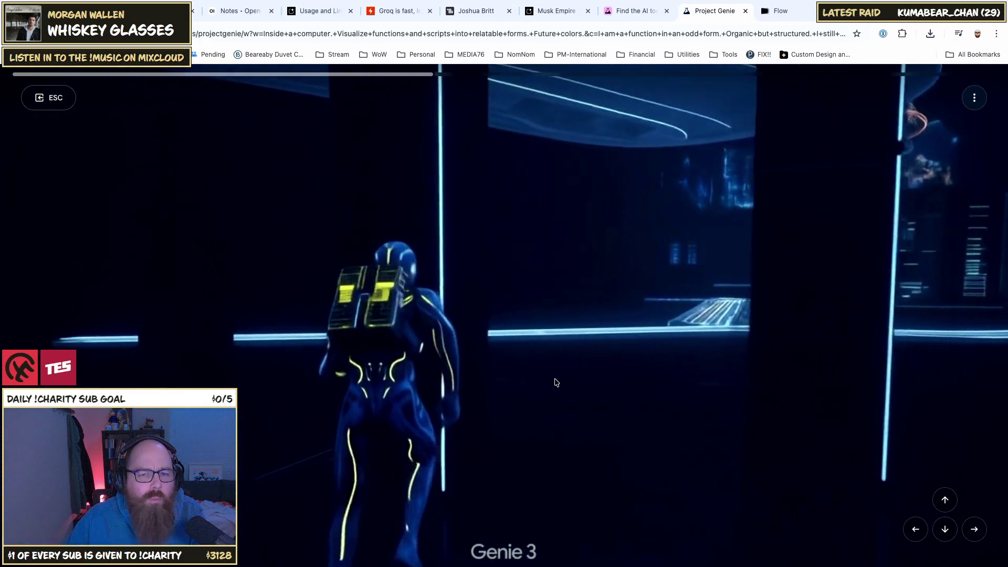
Step: Run along the neon walkway past the server towers and circle the ring-shaped tower
key("Right")
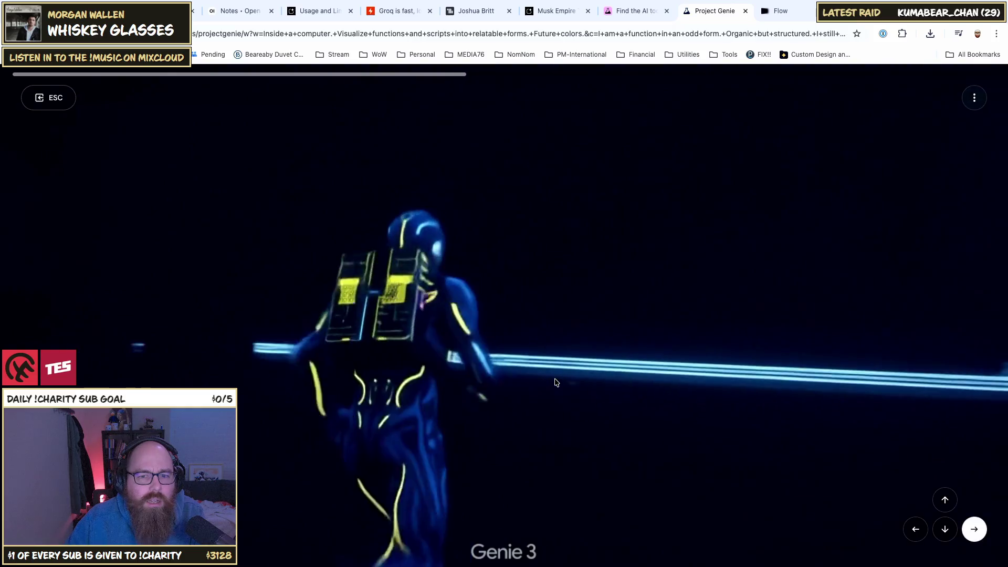
key("Right")
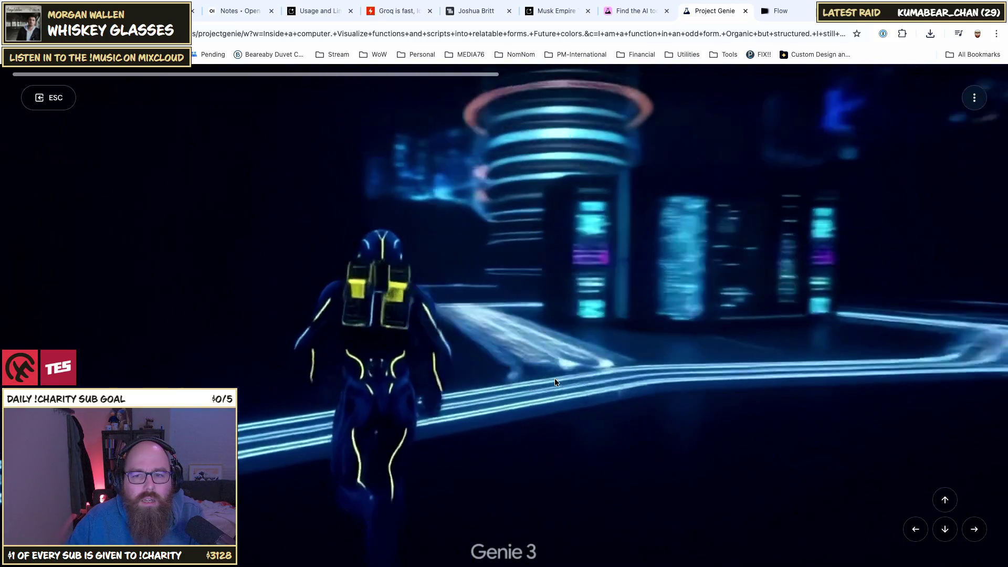
key("d")
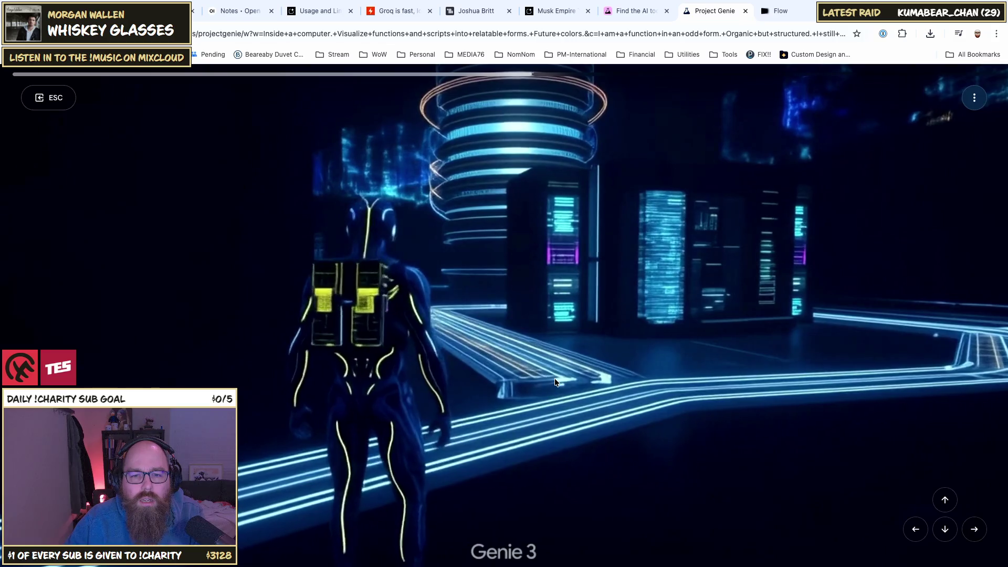
key("w")
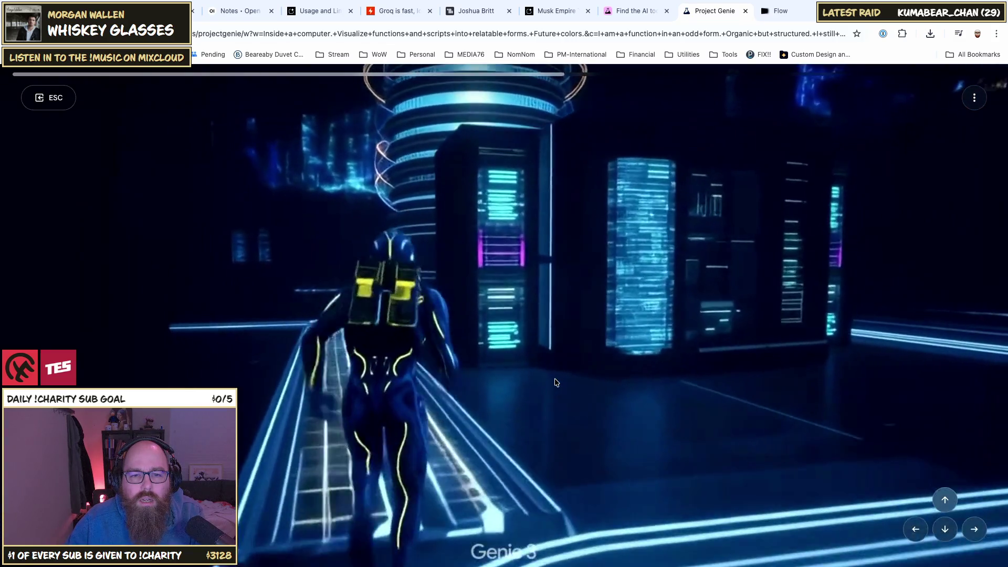
key("w")
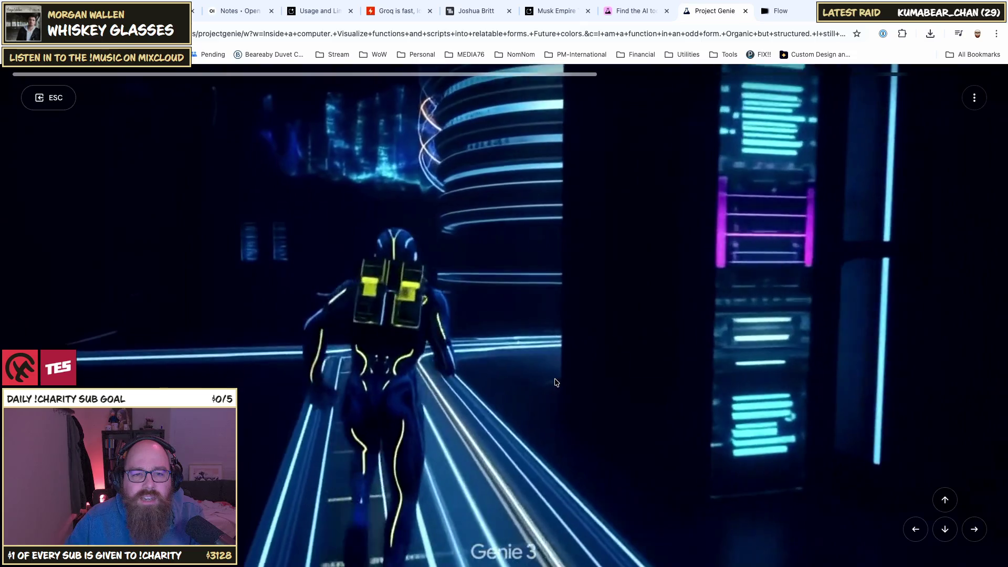
key("w")
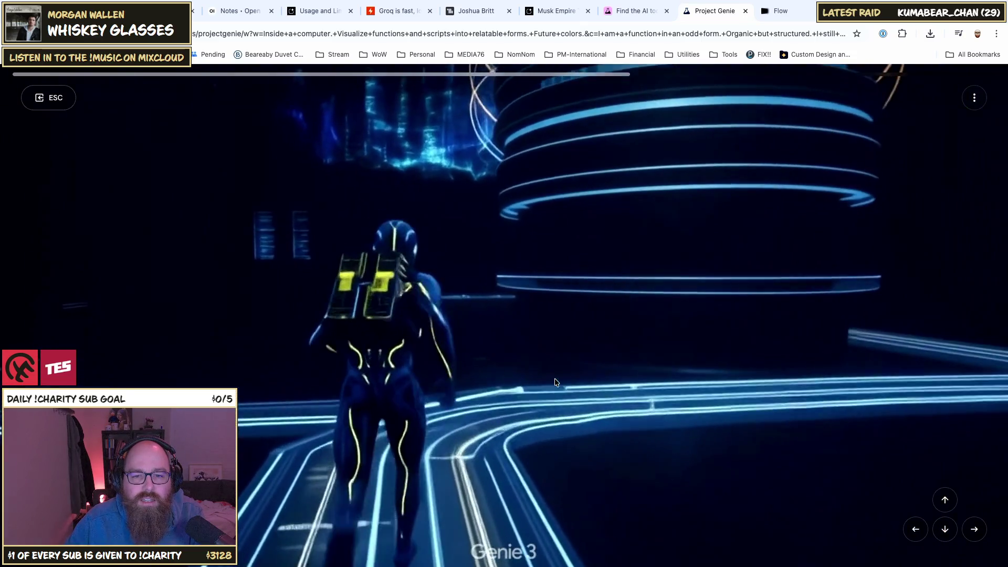
key("Right")
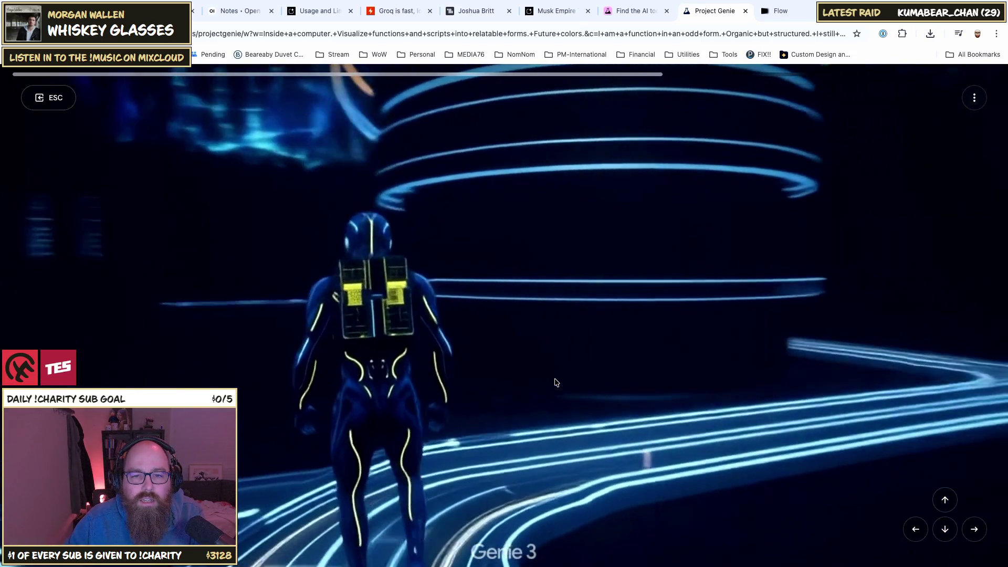
key("Right")
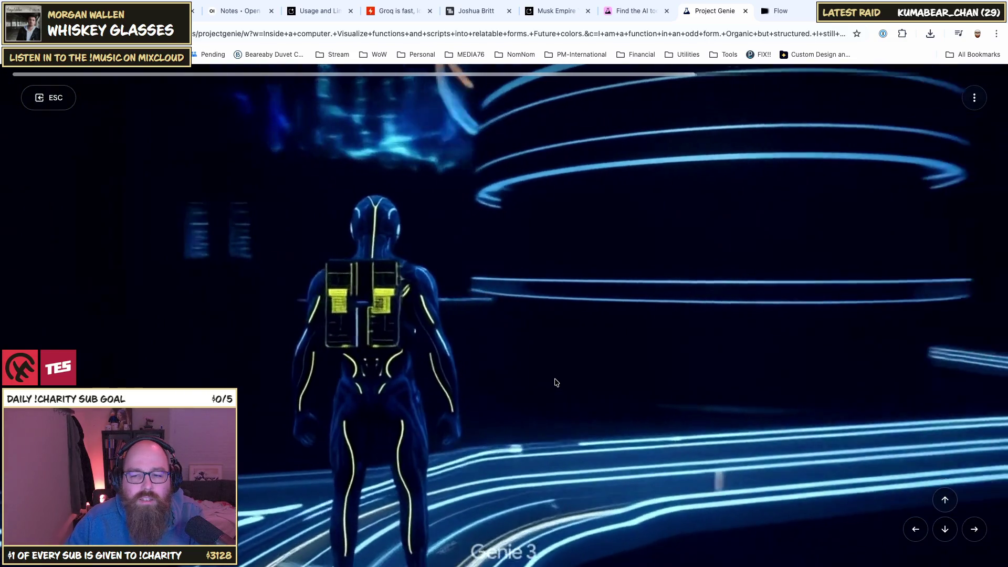
key("Right")
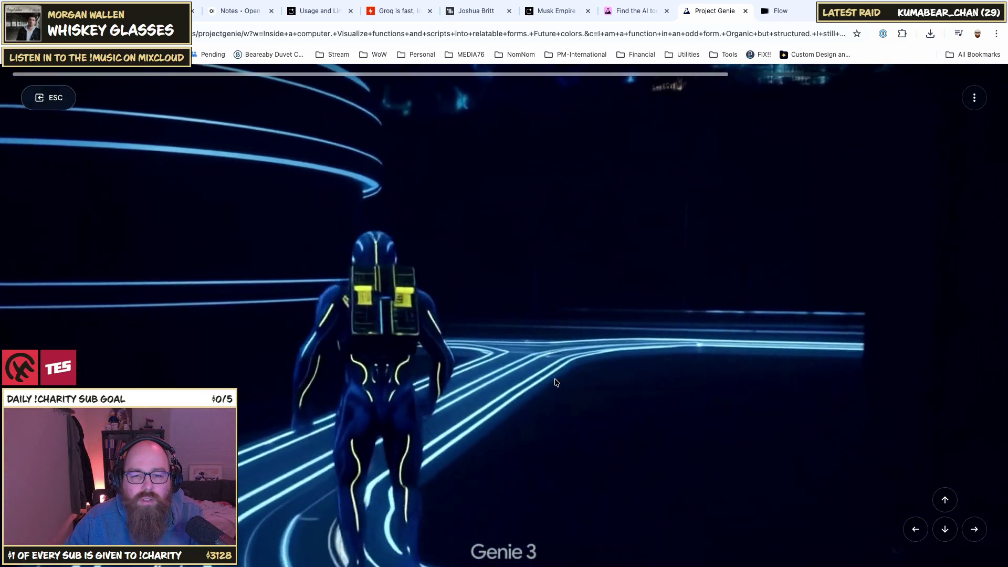
key("Left")
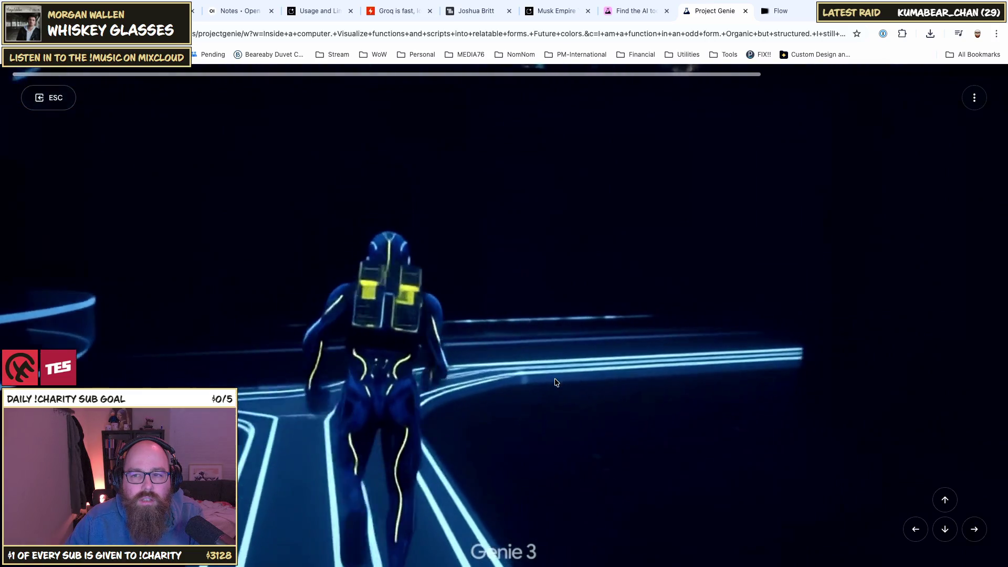
key("Left")
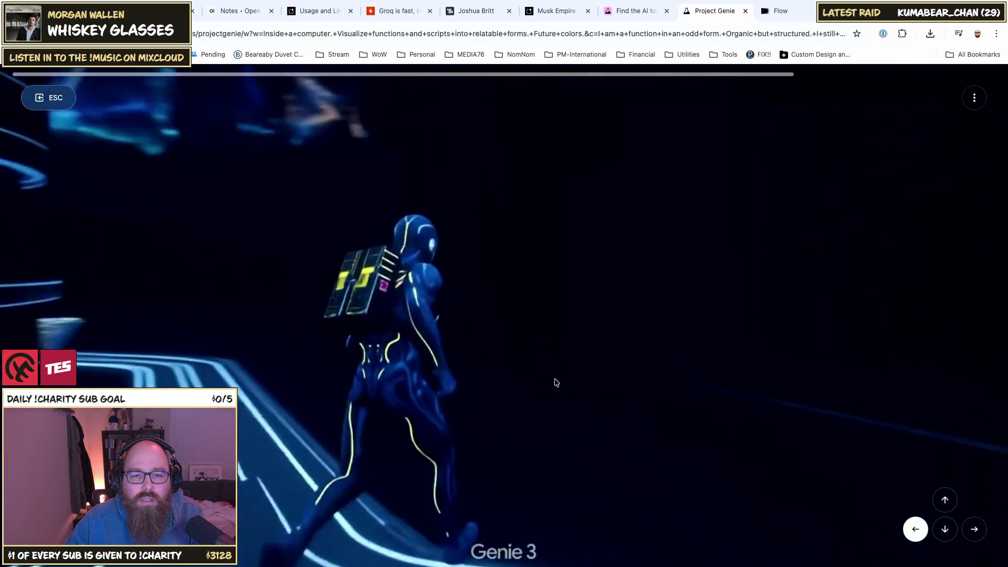
key("Left")
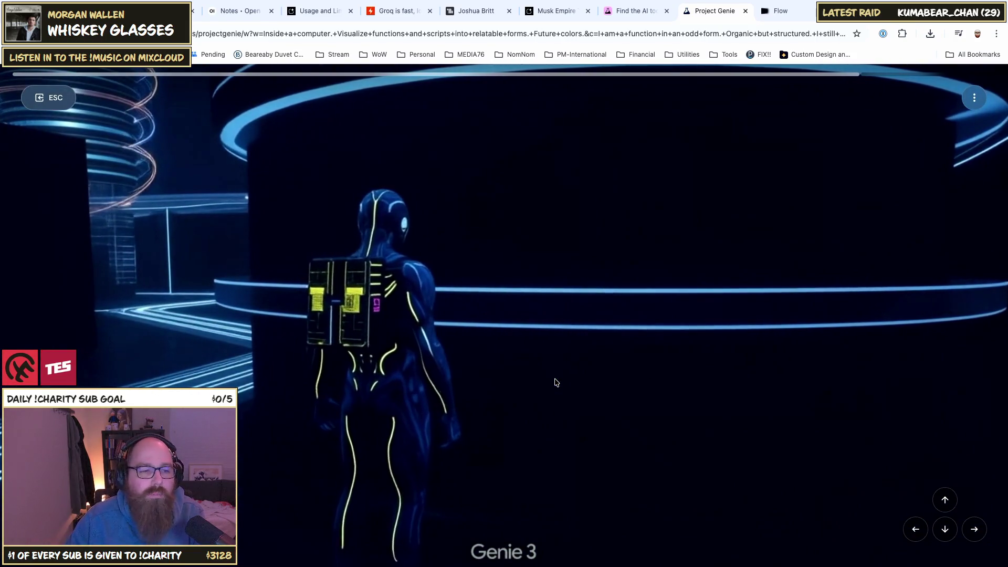
key("Down")
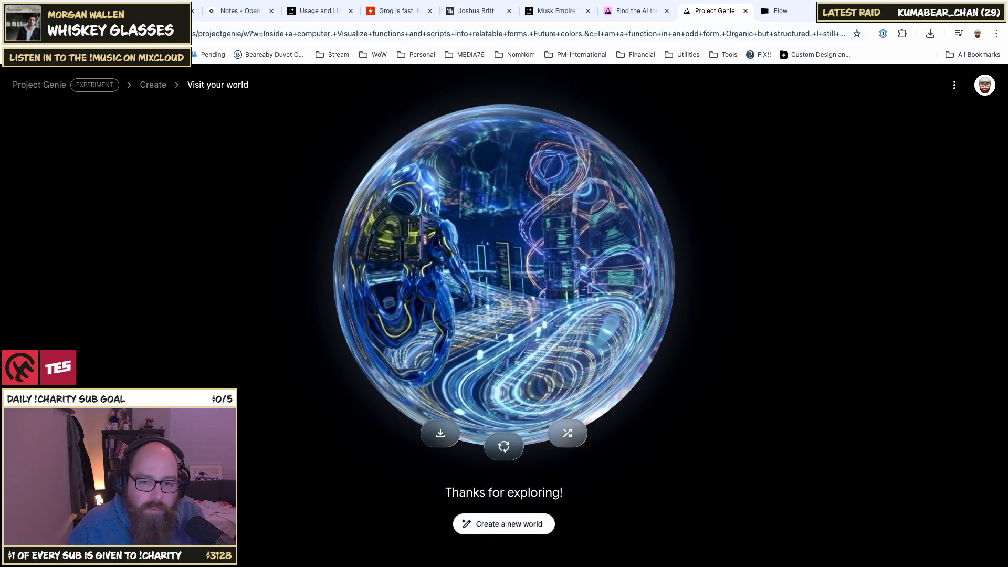
Step: From the 'Thanks for exploring!' screen, return to a blank Create page
left_click(499, 522)
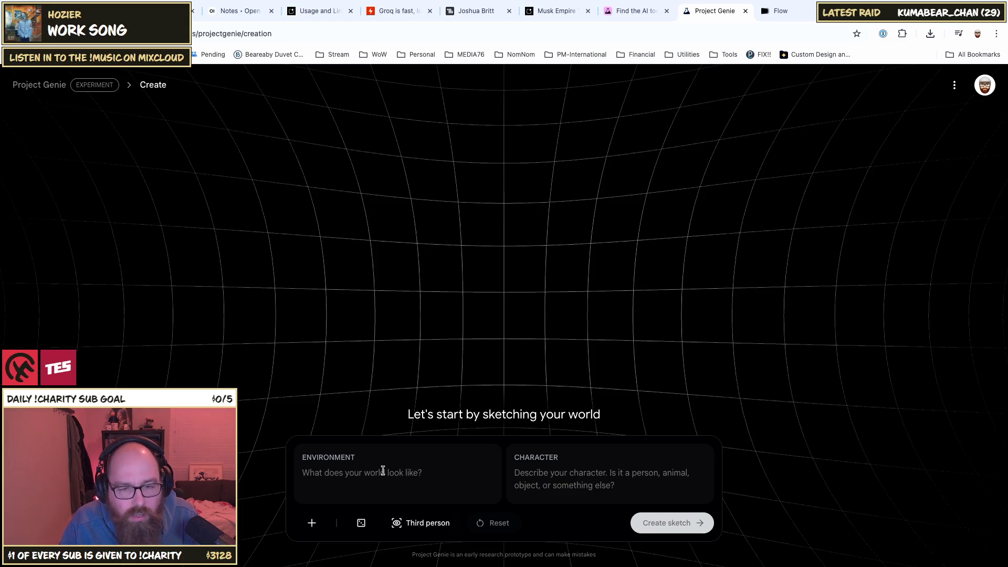
Step: Enter the environment 'I am in the X-Wing hanger. There are blaster shots everywhere. The whole cast of'
type("I")
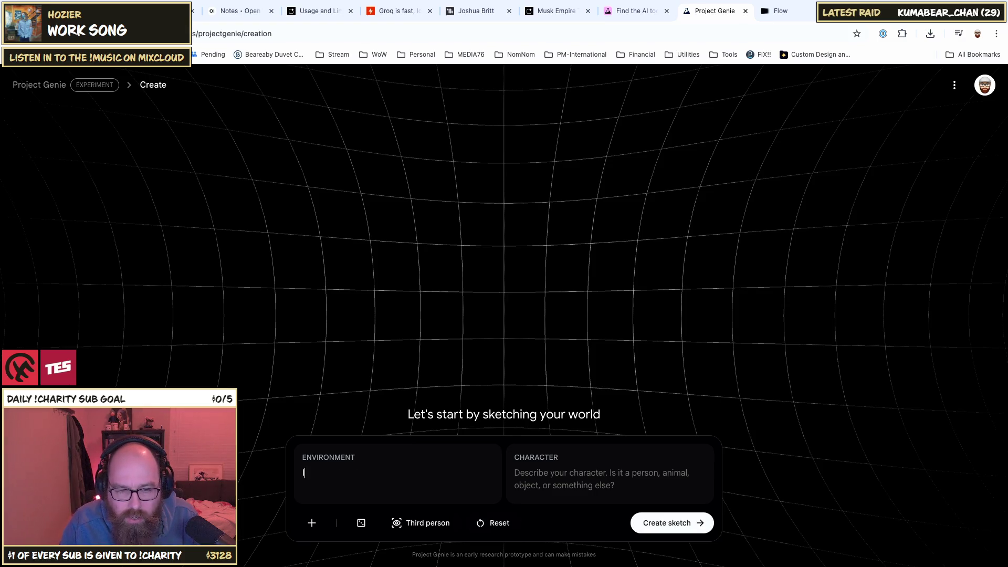
type(" am i")
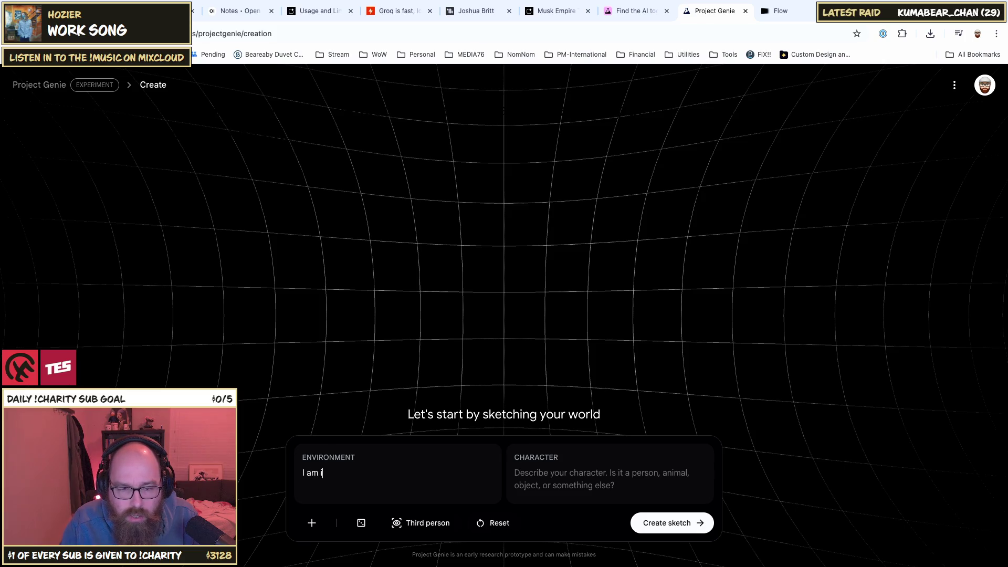
type("n thX-Win")
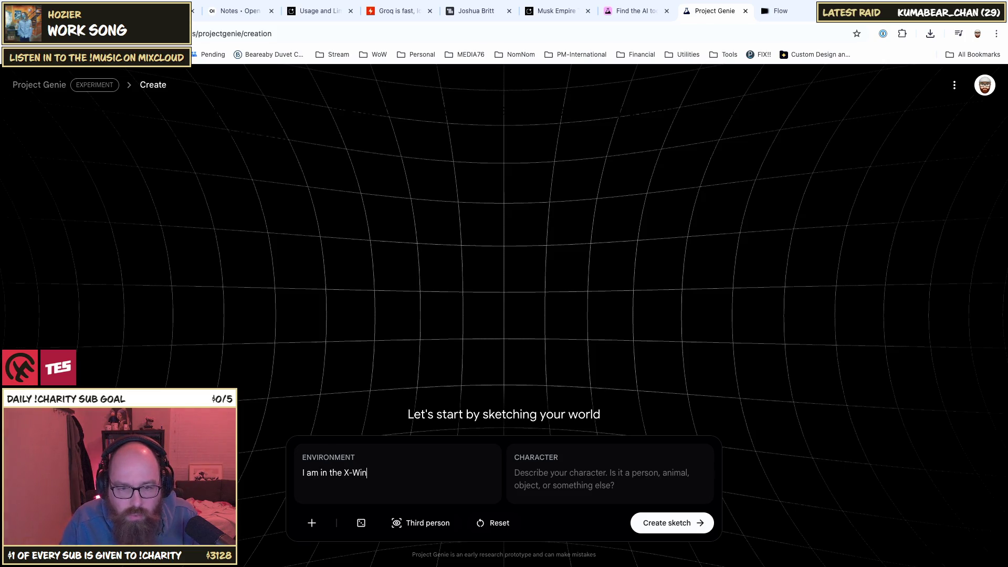
type("g hanger. ")
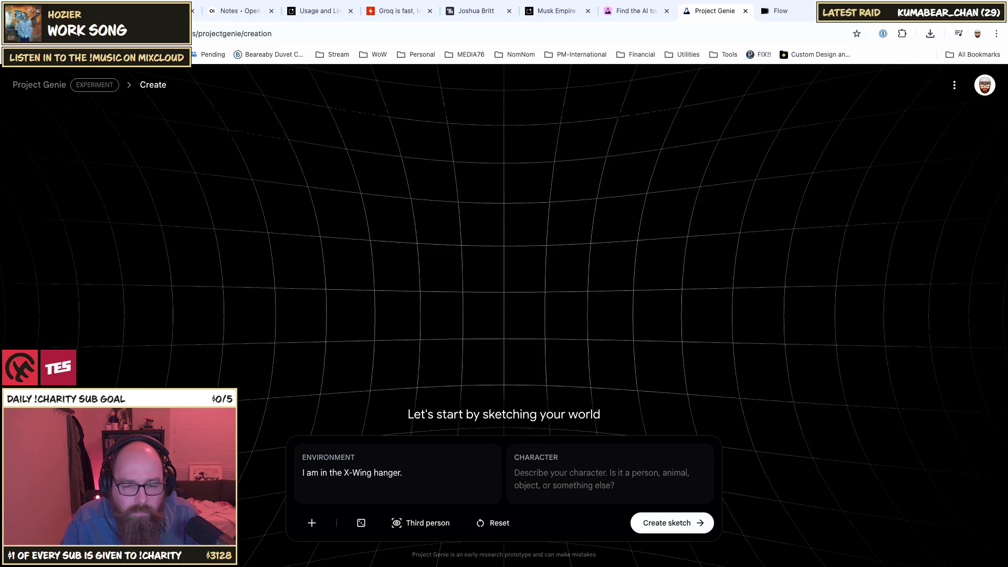
type("There are")
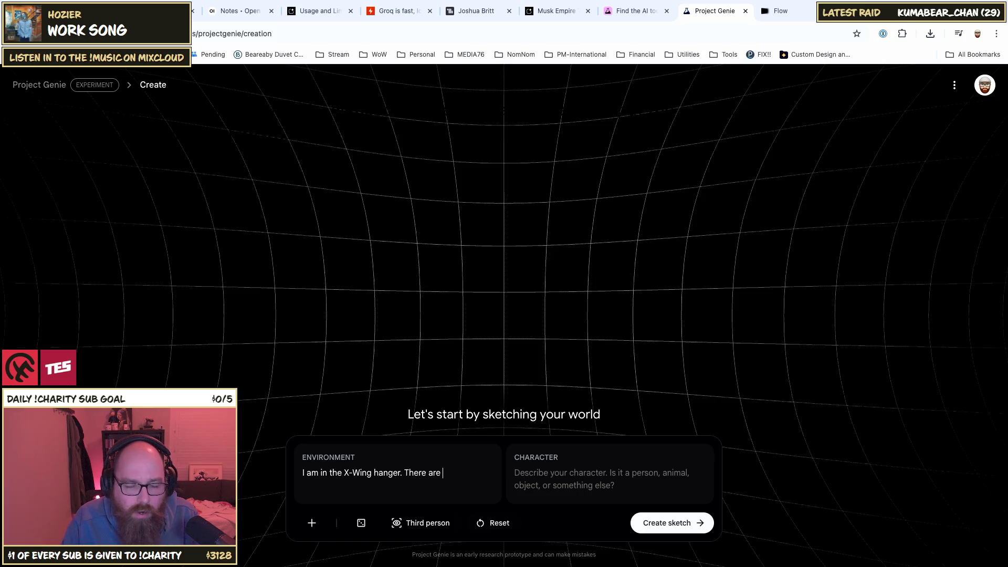
type(" blaster ")
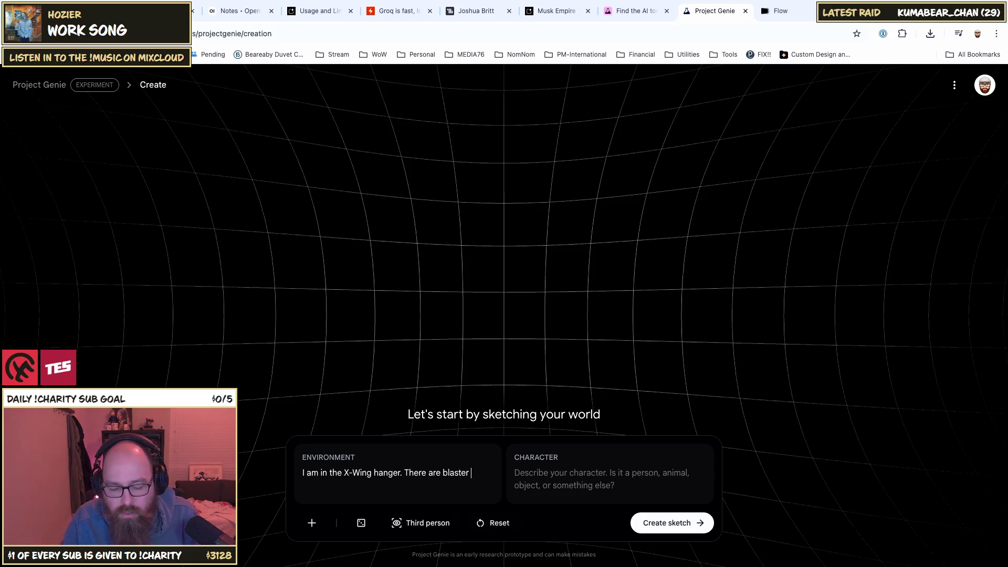
type("shots")
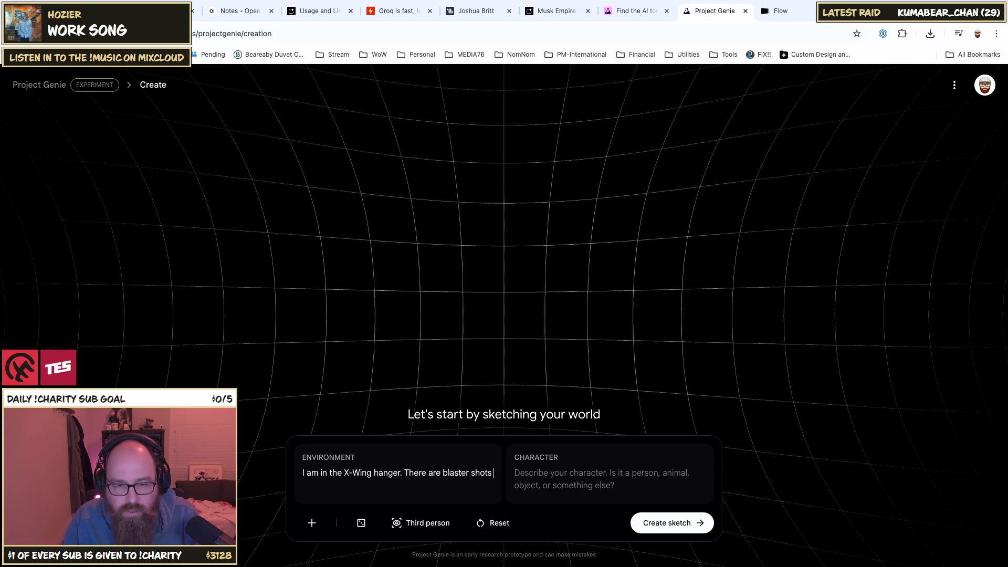
type(" ever")
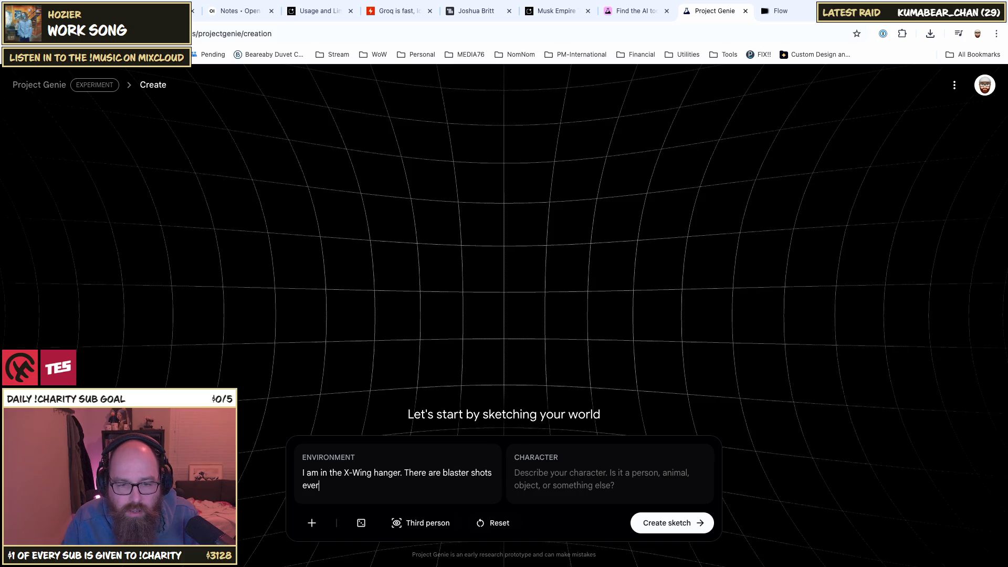
type("ywhere .")
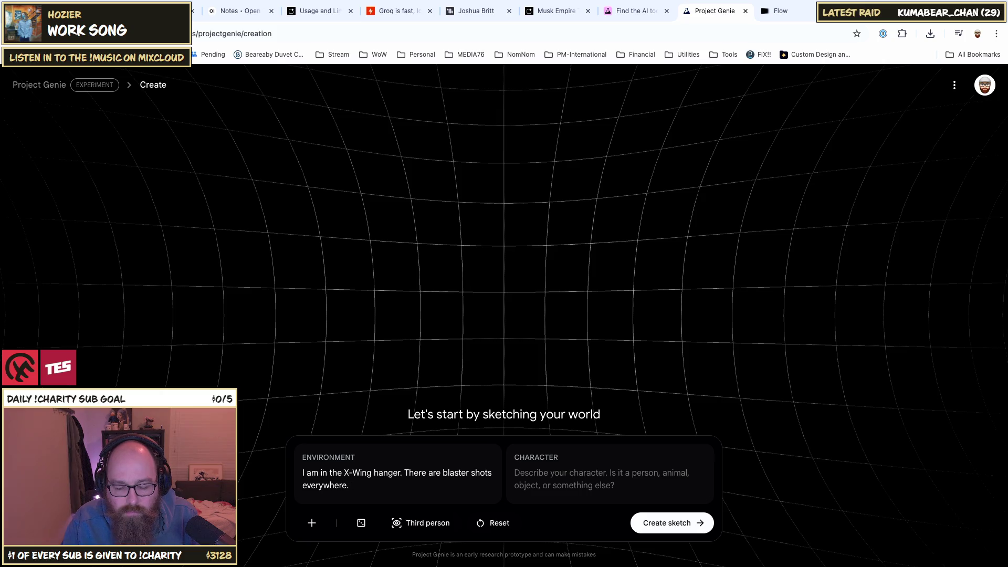
type(" The ")
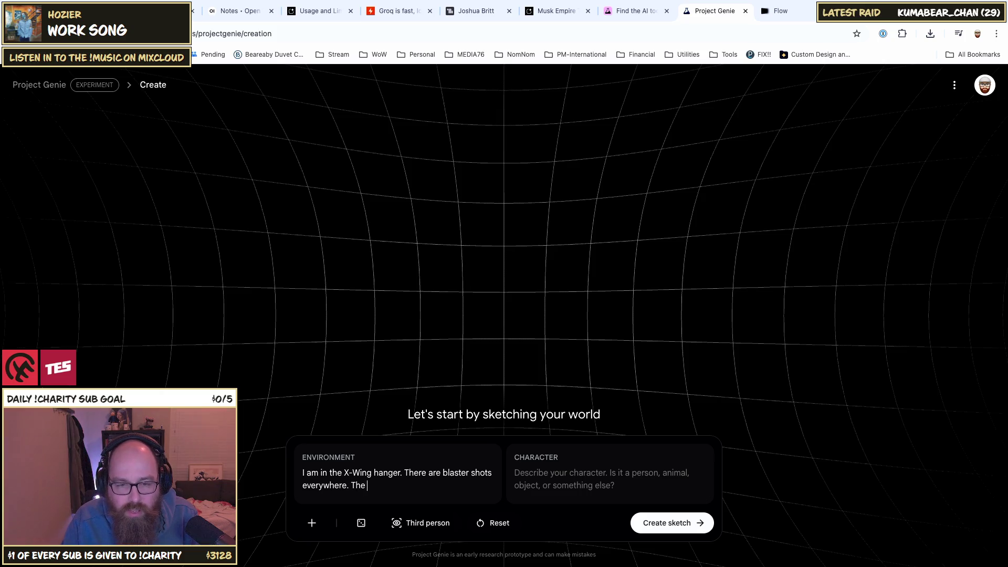
type("whole caste")
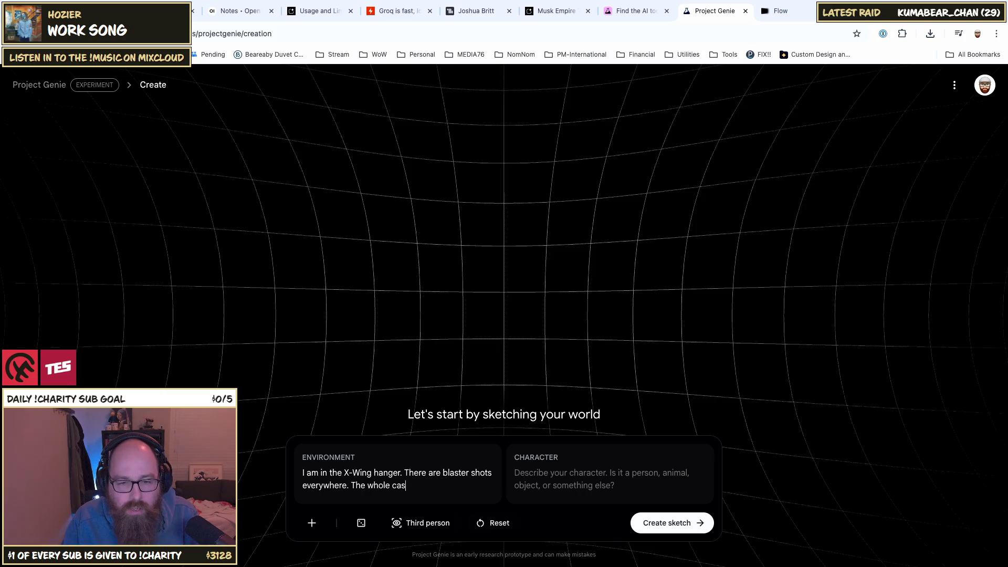
key("BackSpace")
type("of")
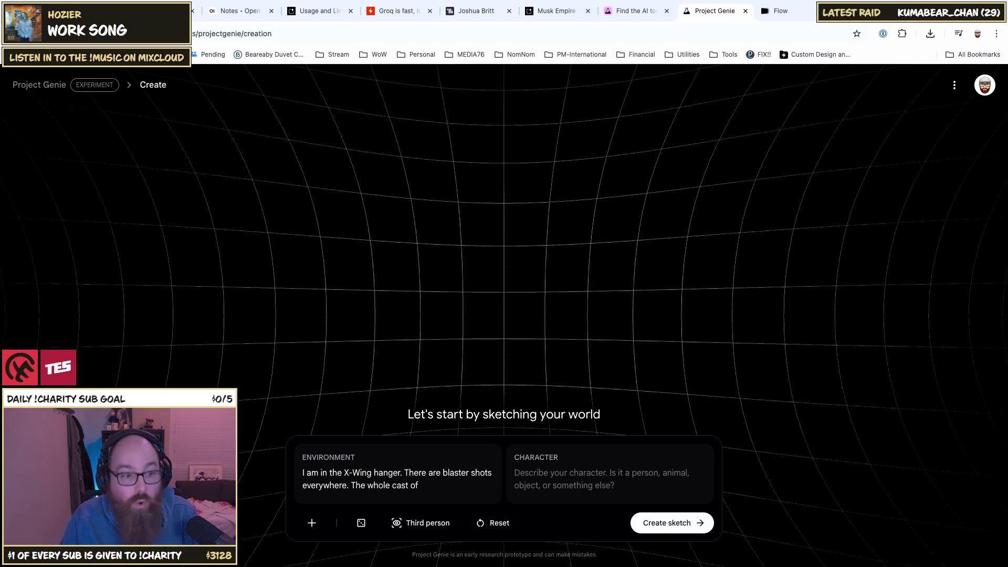
Step: Replace the cast sentence with 'Zootopia characters are dressed in Star Wars outfits.'
type("Z")
key("BackSpace")
key("BackSpace")
key("BackSpace")
key("BackSpace")
key("BackSpace")
key("BackSpace")
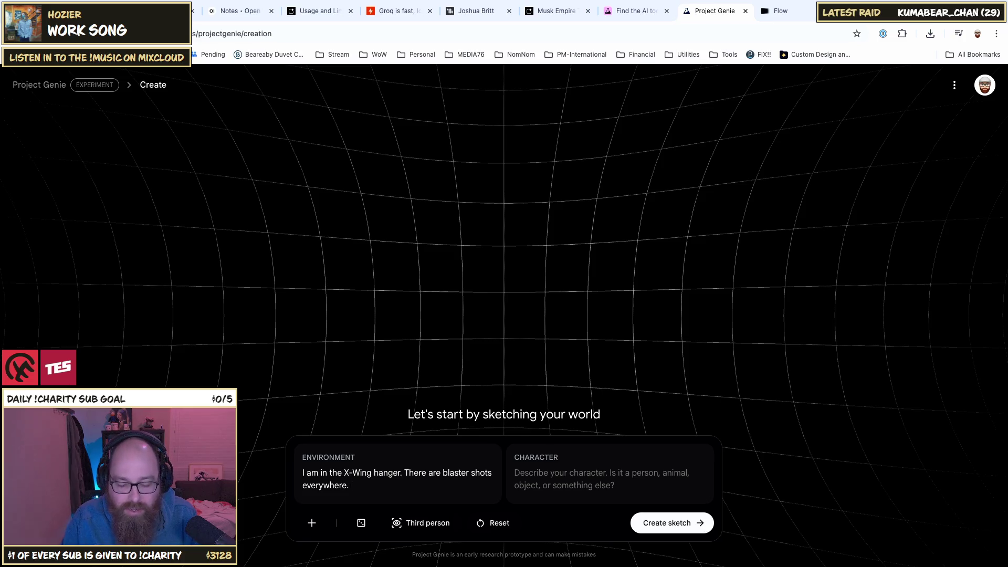
type(" Every")
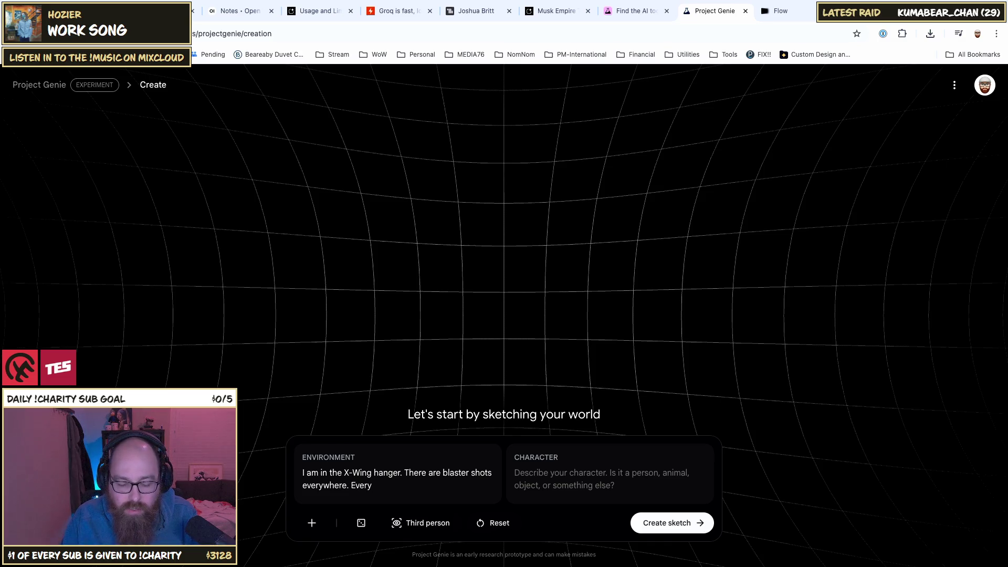
key("BackSpace")
key("BackSpace")
key("BackSpace")
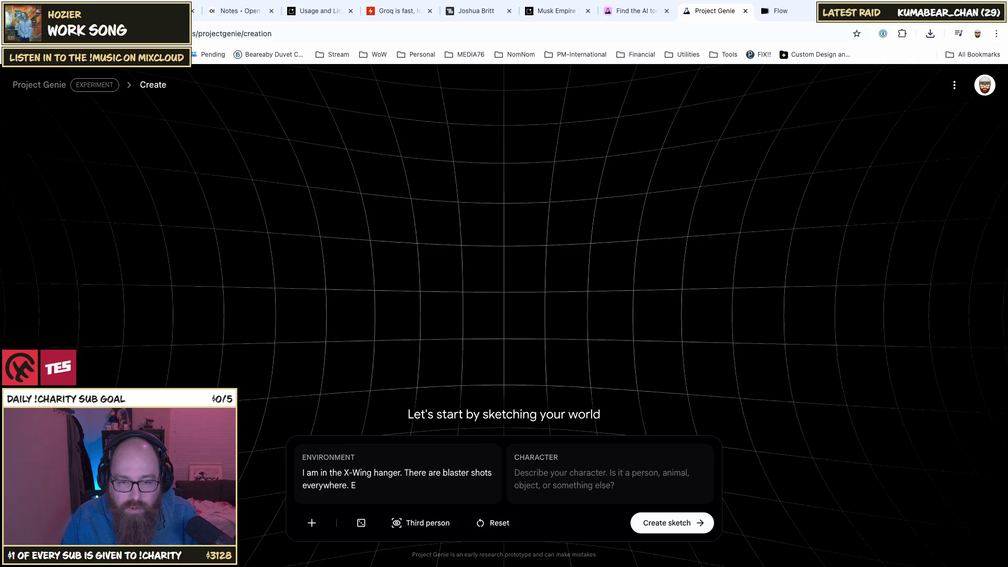
type("The")
key("BackSpace")
key("BackSpace")
key("BackSpace")
type("Zoo")
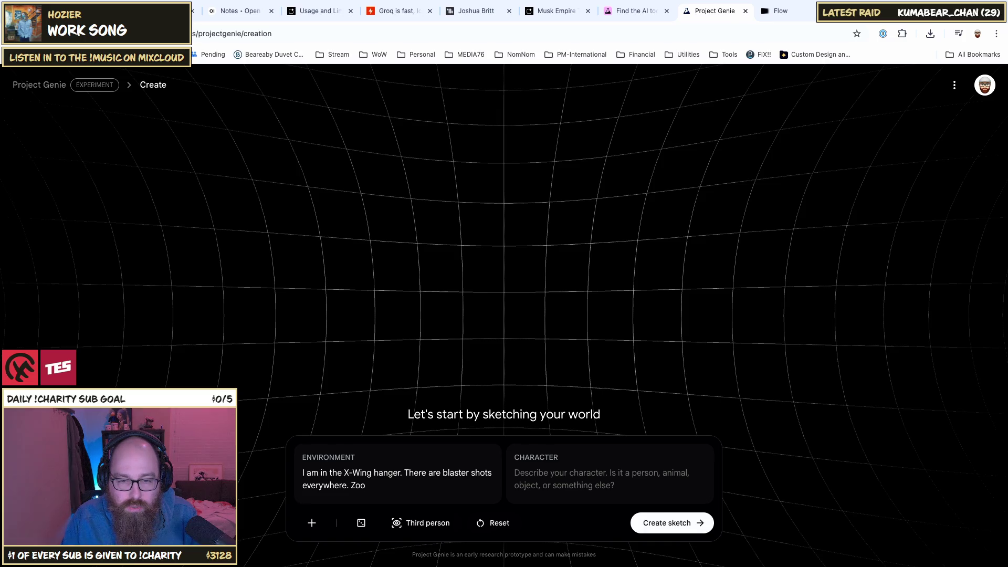
type("topia")
key("BackSpace")
key("BackSpace")
key("BackSpace")
type("opia characters are ")
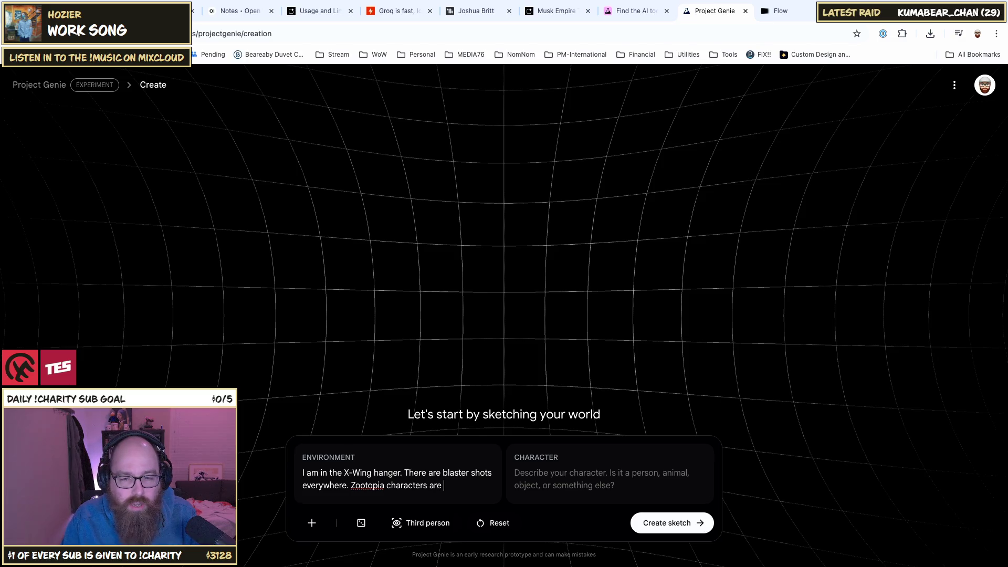
type("dressed in ")
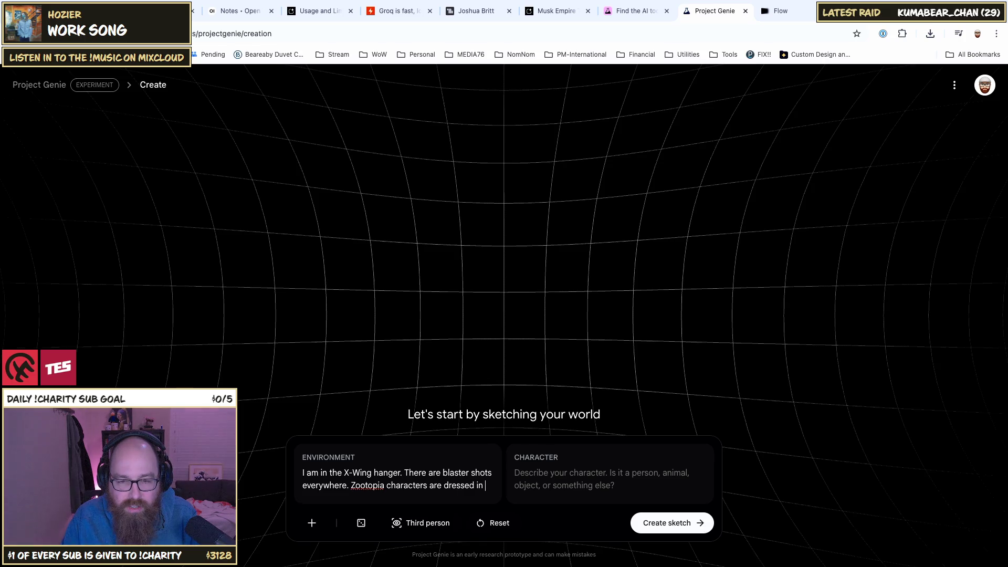
type("star")
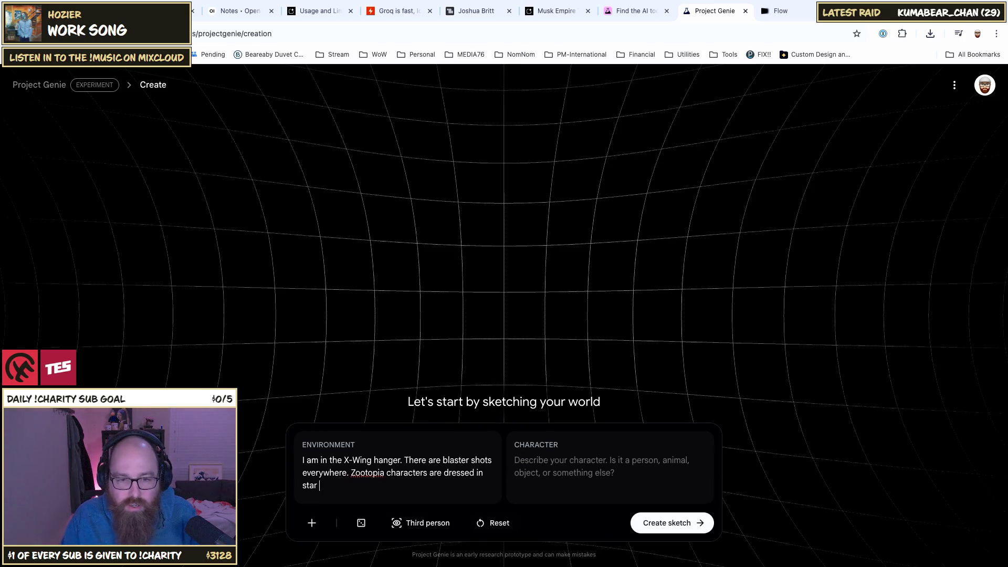
type("ward")
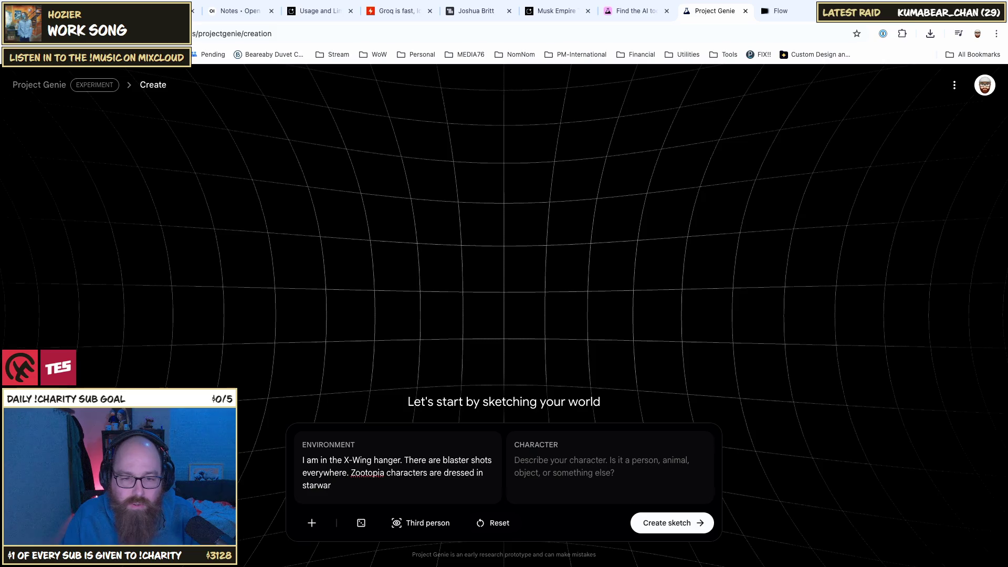
key("BackSpace")
key("BackSpace")
key("BackSpace")
key("BackSpace")
key("BackSpace")
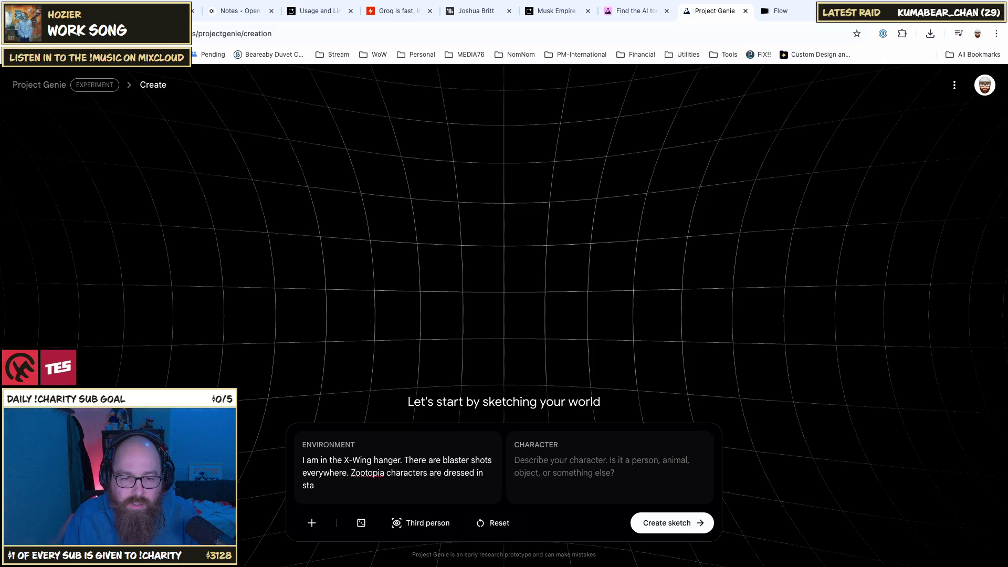
type("Star Wars")
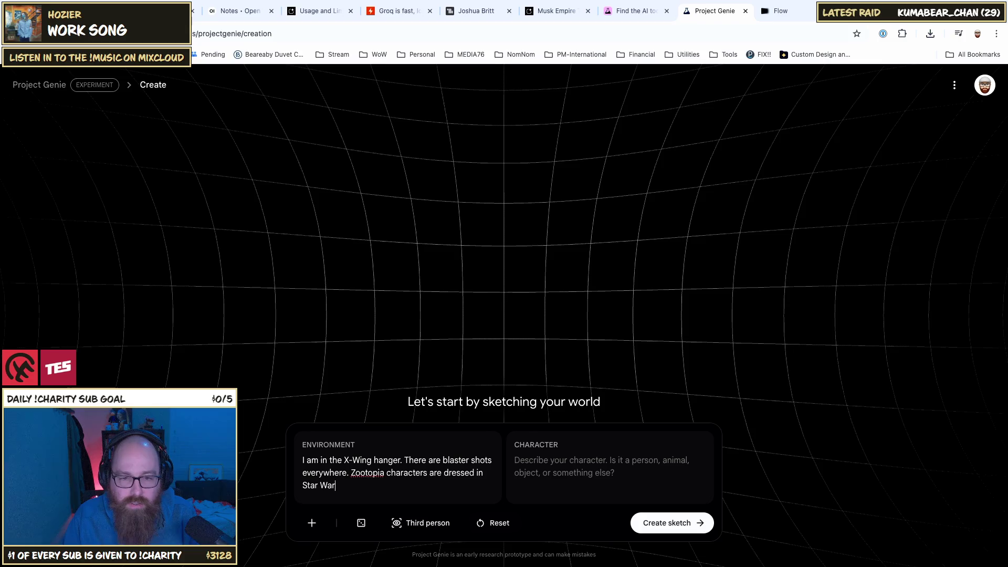
type(" o")
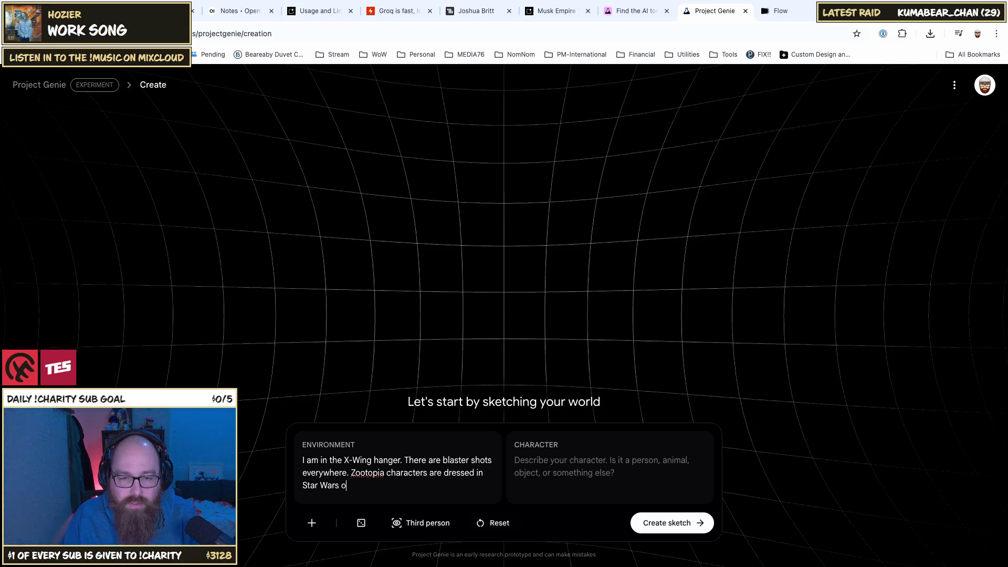
type("utfits.")
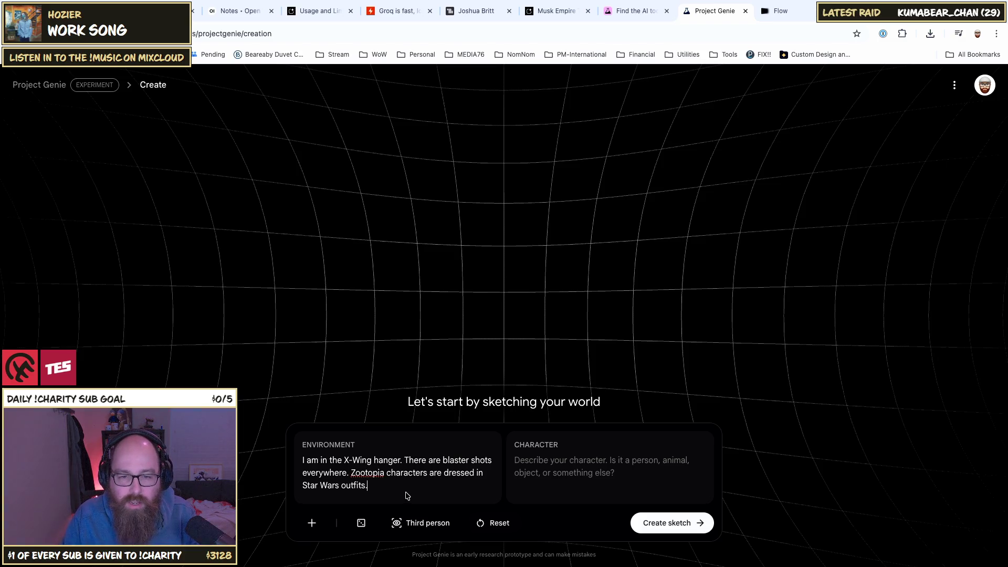
key("Tab")
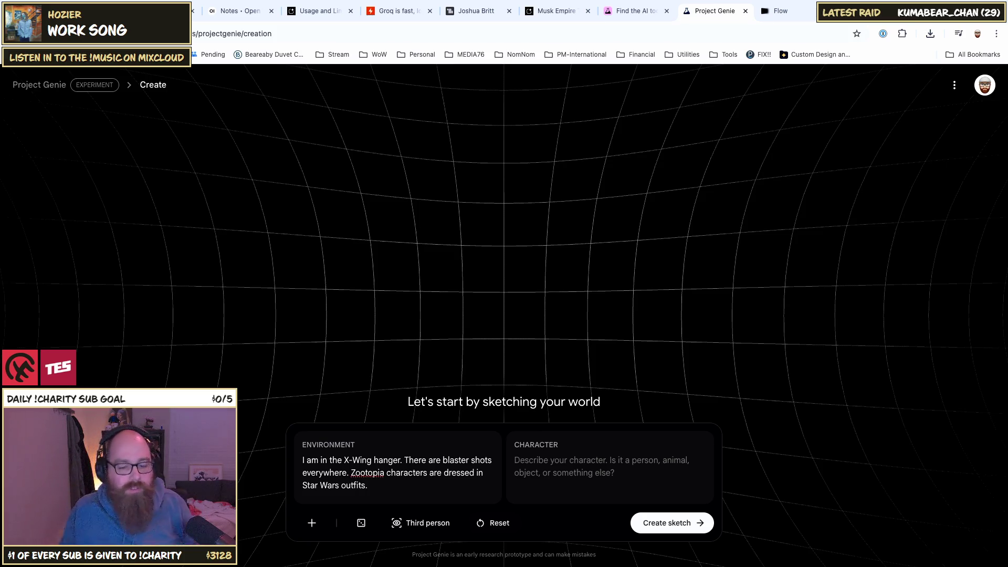
Step: Replace 'Officer' with 'Judy Hopps is Princess Leia.' in the Character box, fixing the typos
type("Officer")
key("ctrl+a")
type("Judy")
type(" Ho")
type("op")
key("BackSpace")
key("BackSpace")
type("pps is ")
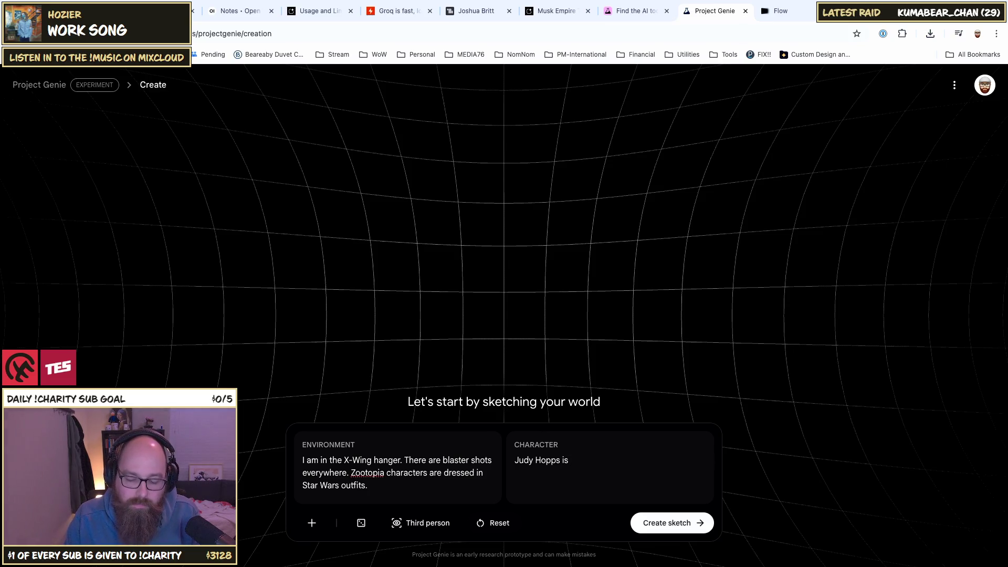
type("Princes")
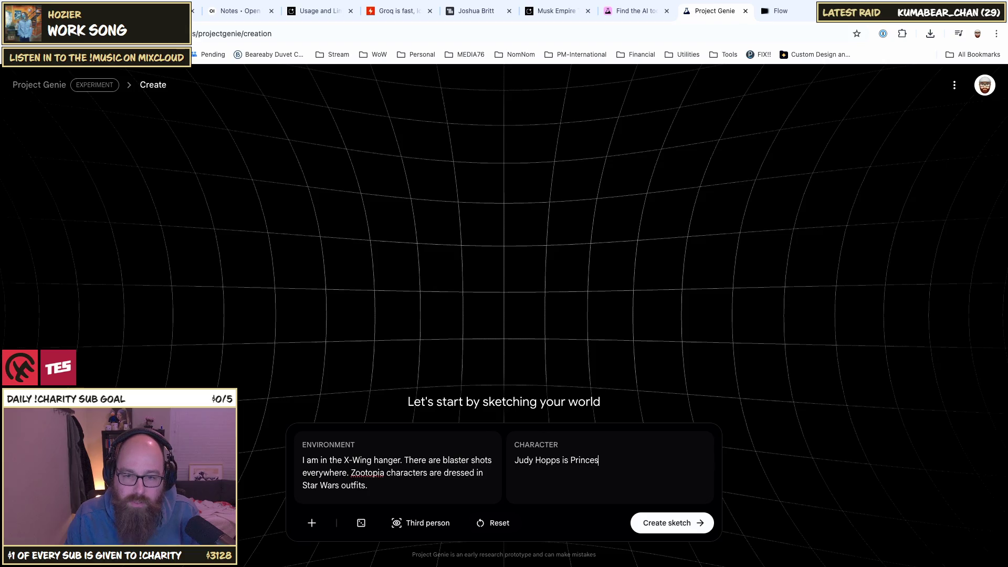
type("s Lie")
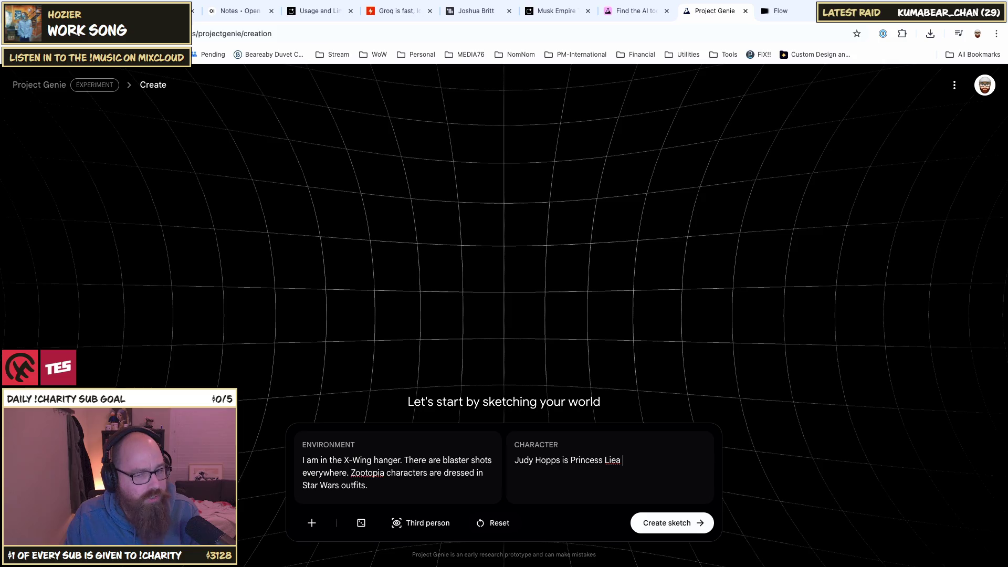
key("BackSpace")
type("eia")
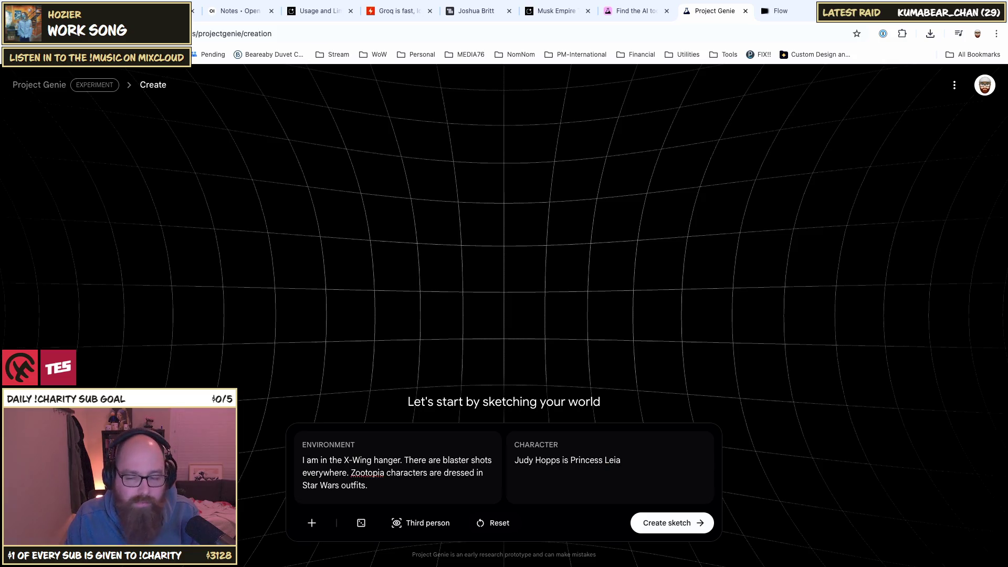
type(".")
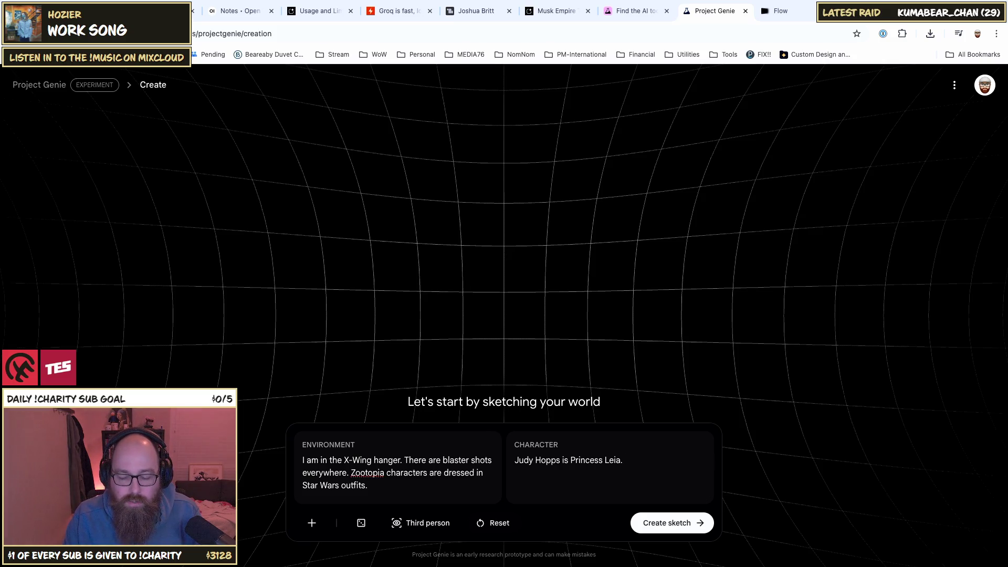
key("BackSpace")
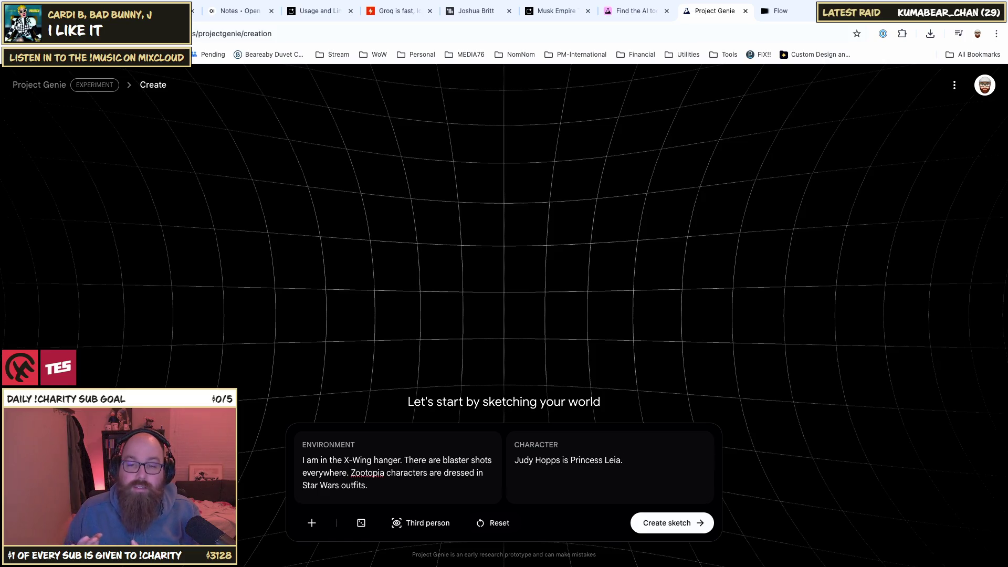
Step: Add 'She has a carrot themed lightsaber.' to the character description
type("She has a")
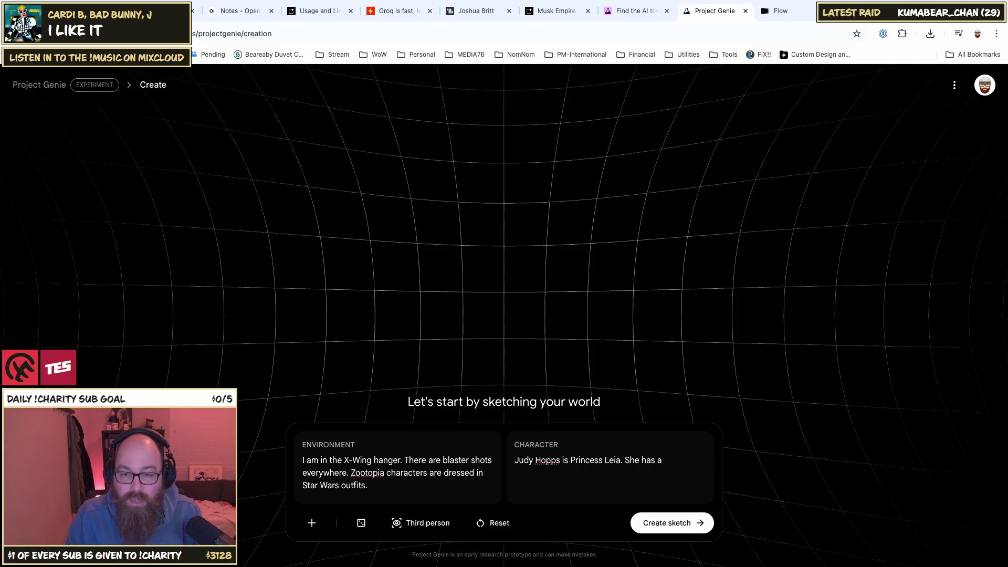
type("o")
key("BackSpace")
type("car")
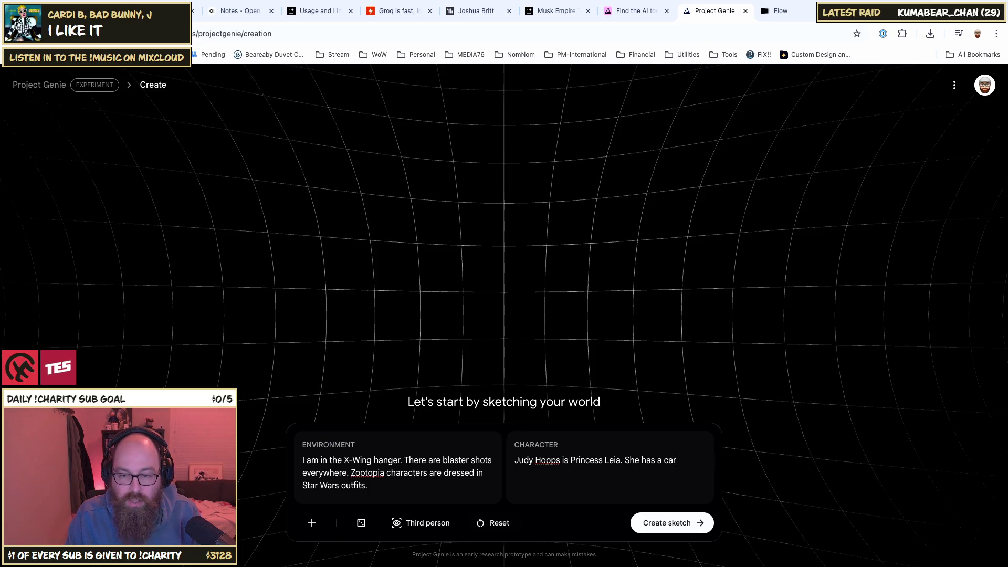
type("rot themed lightsaber.")
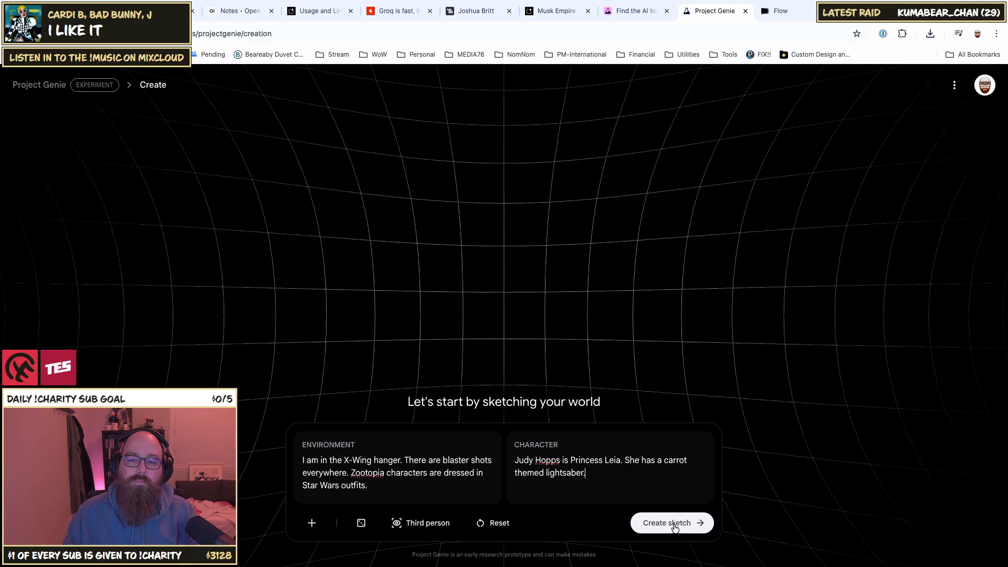
Step: Generate a sketch, which is refused with 'I can create many kinds of worlds, but not that one.'
left_click(673, 524)
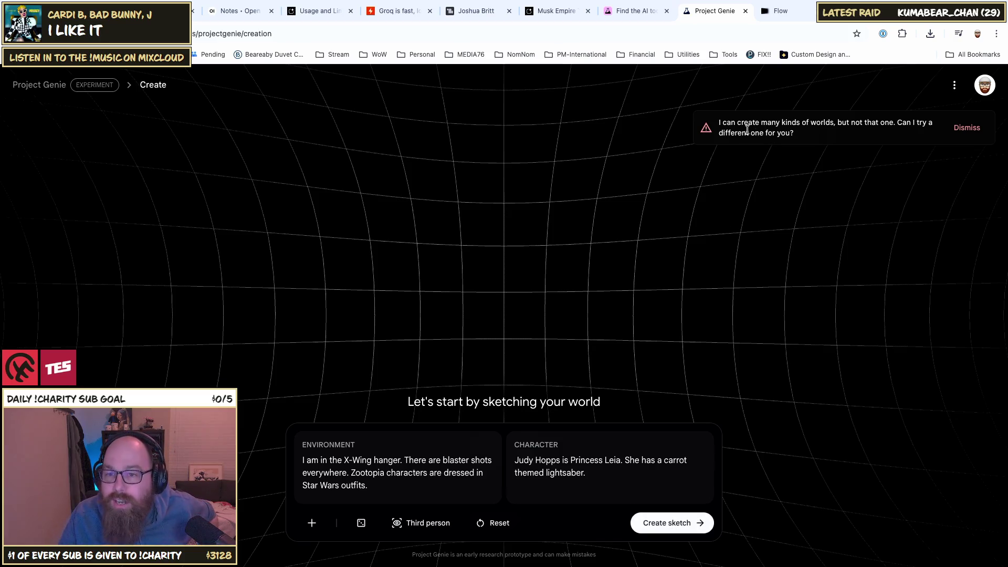
mouse_move(846, 123)
left_mouse_down()
mouse_move(913, 126)
mouse_move(781, 136)
left_mouse_up()
left_click(783, 137)
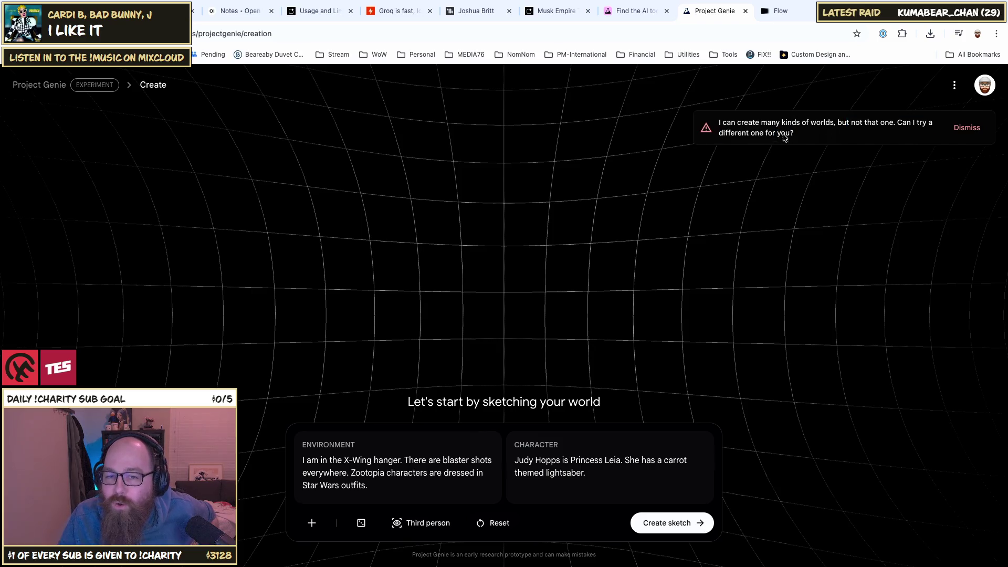
Step: Select words in the Environment description, ending with the whole description selected
double_click(413, 473)
left_click(352, 467)
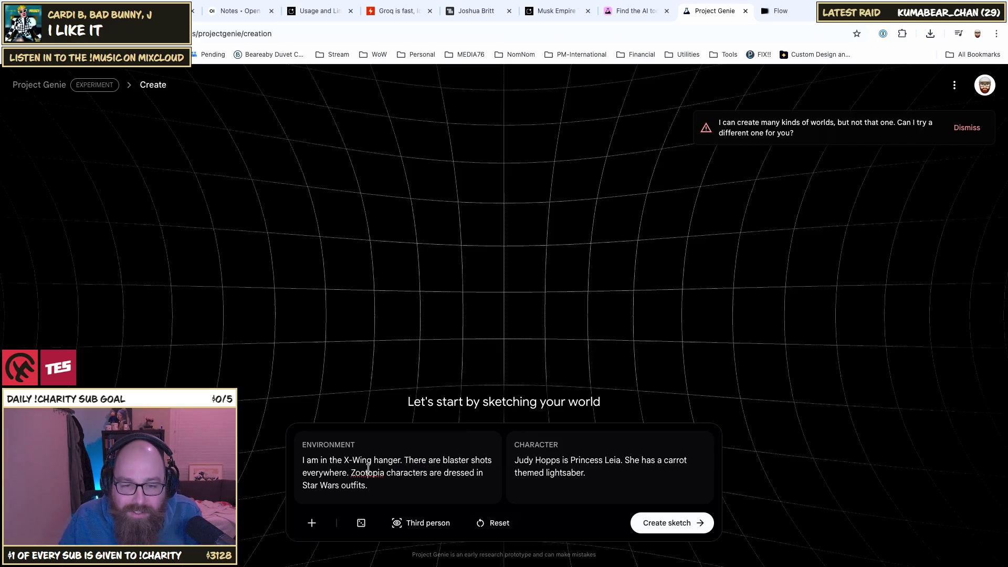
double_click(367, 473)
left_click(367, 473)
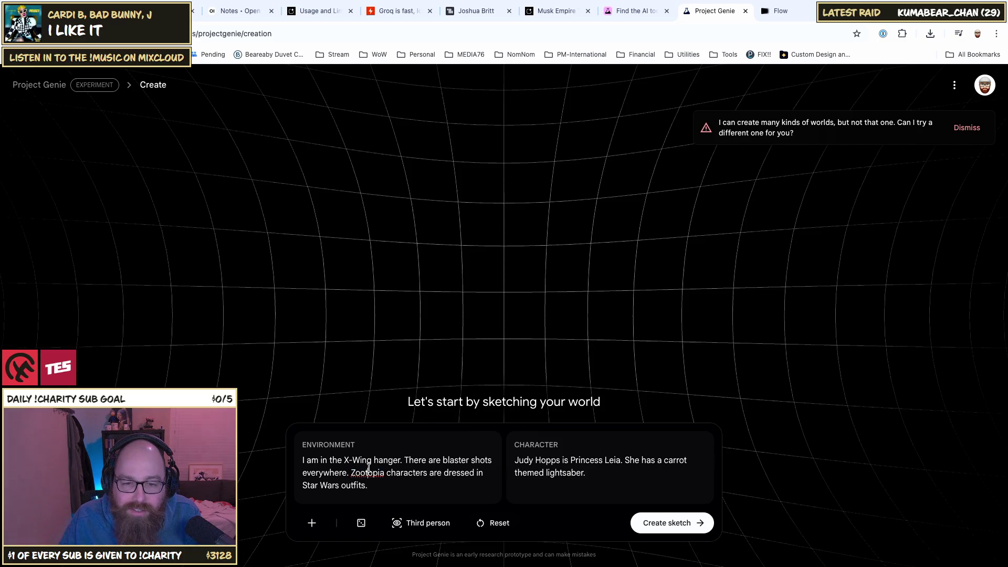
triple_click(365, 472)
Step: Replace the Zootopia sentence with 'Cartoon animals, like Zootopia, are dressed in galatic'
left_click(366, 471)
left_click_drag(372, 486, 351, 476)
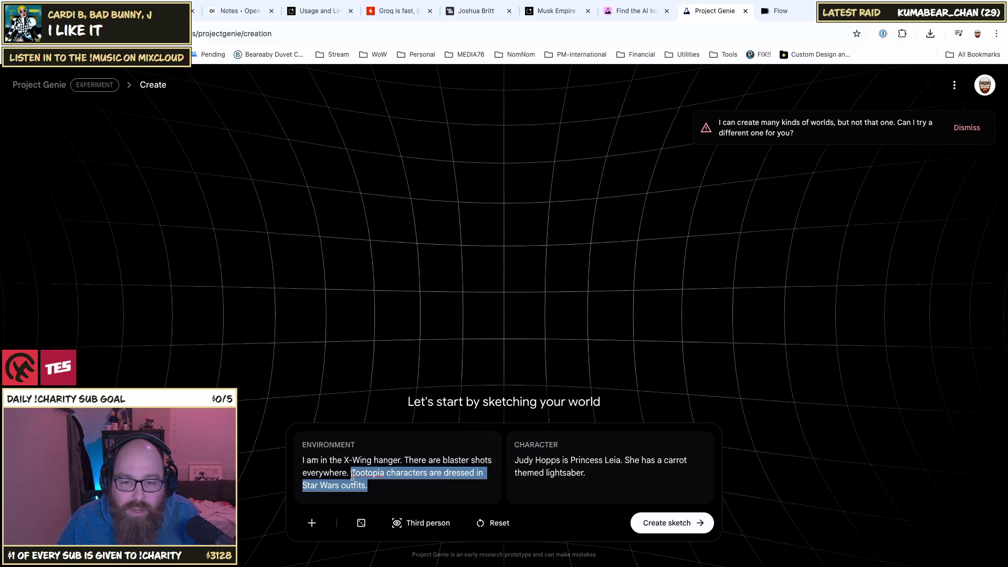
key("BackSpace")
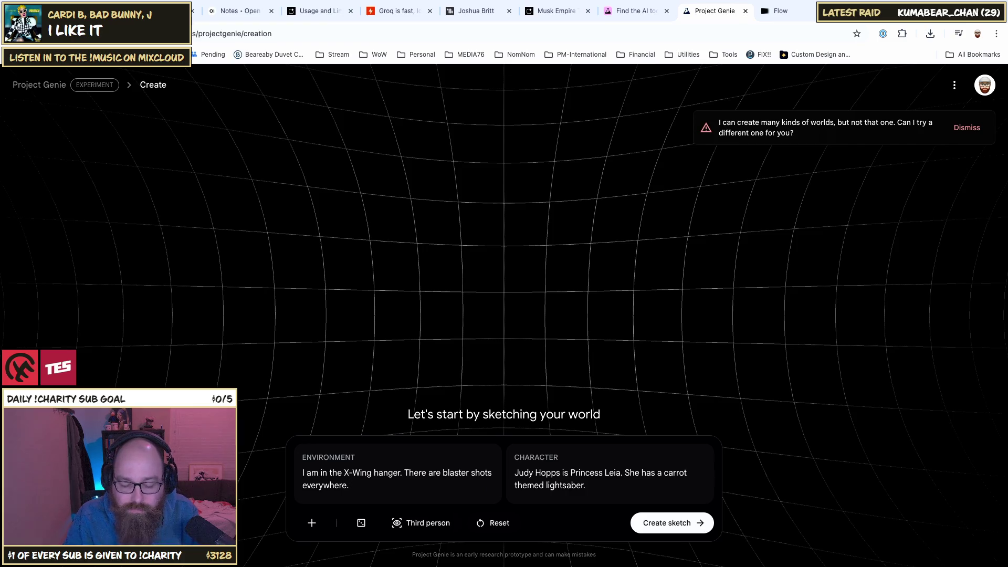
type("Cartoon ")
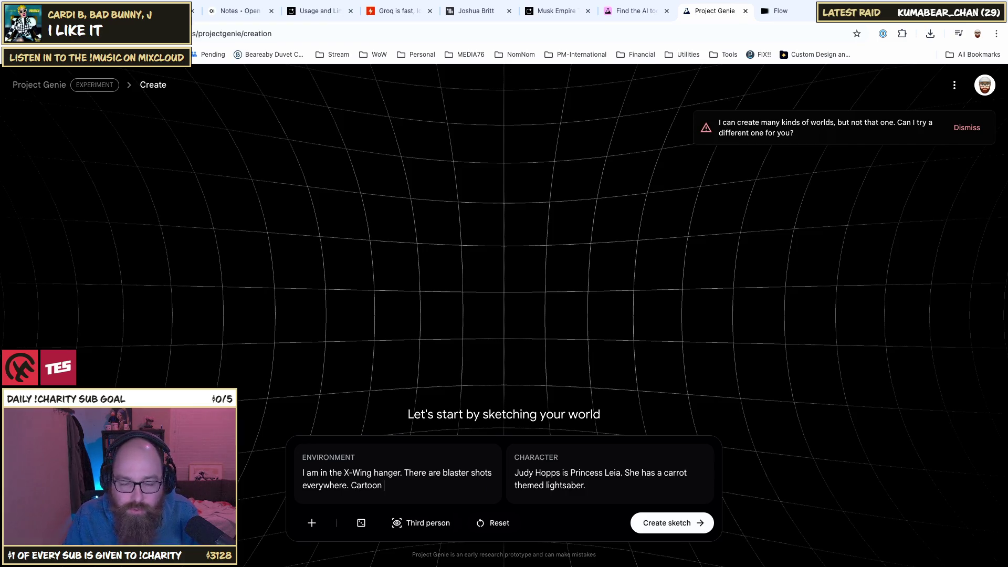
type("animals, like Zootopia, are")
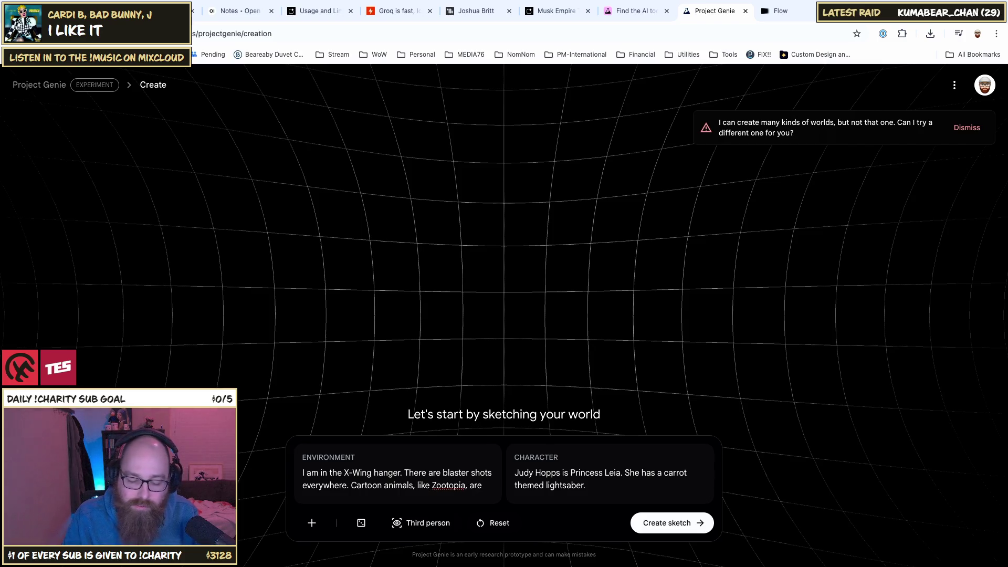
type(" dressed in")
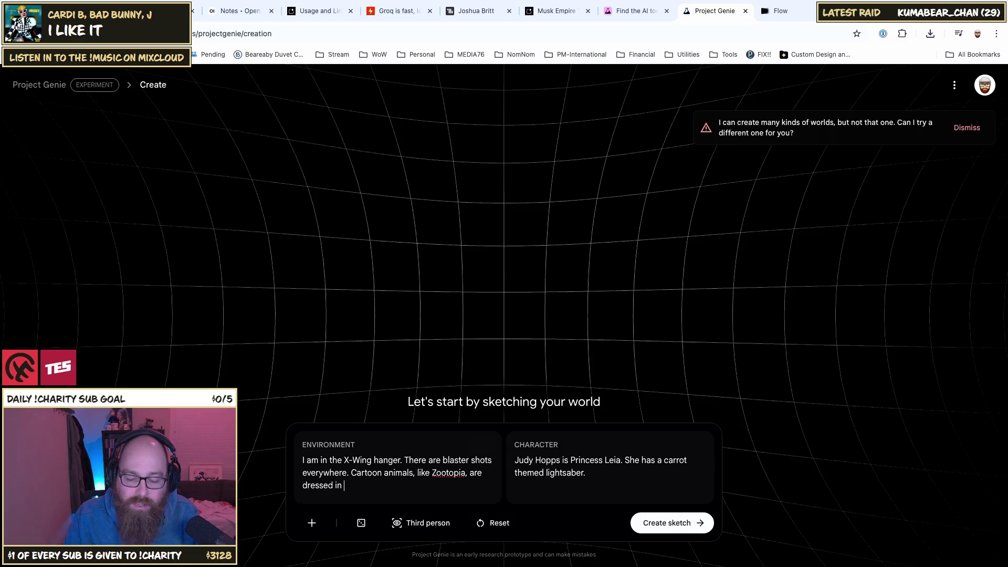
type(" galatic")
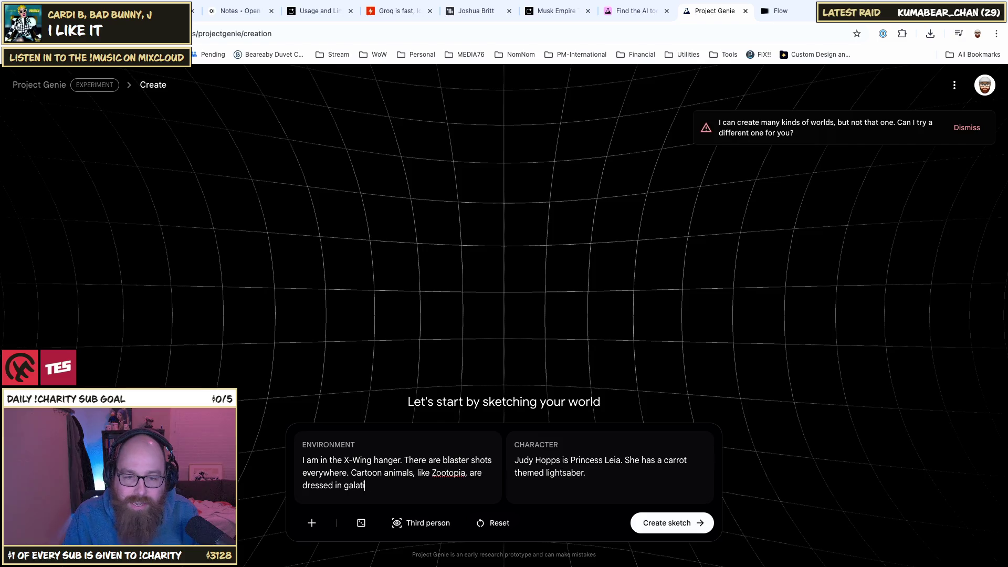
key("BackSpace")
key("BackSpace")
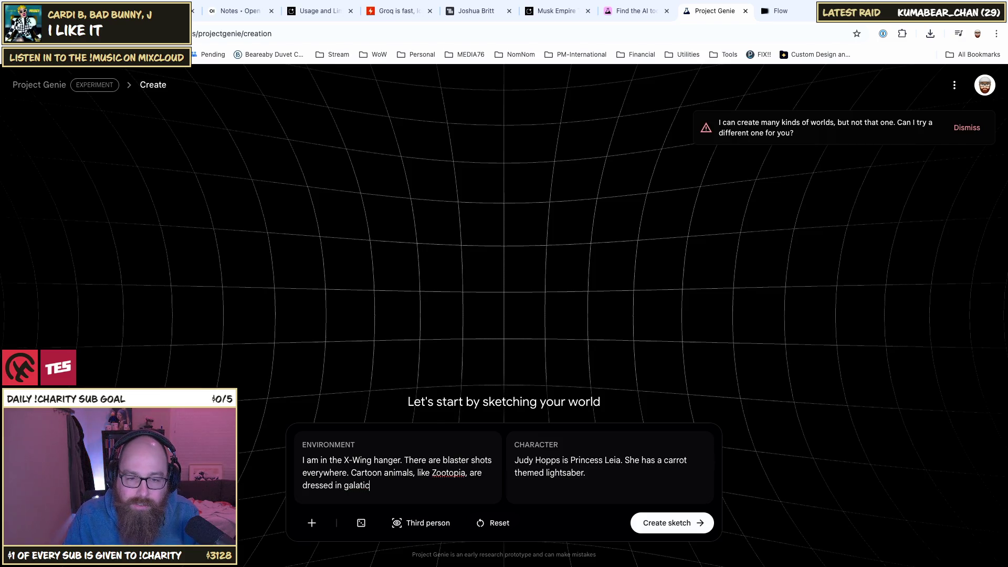
key("BackSpace")
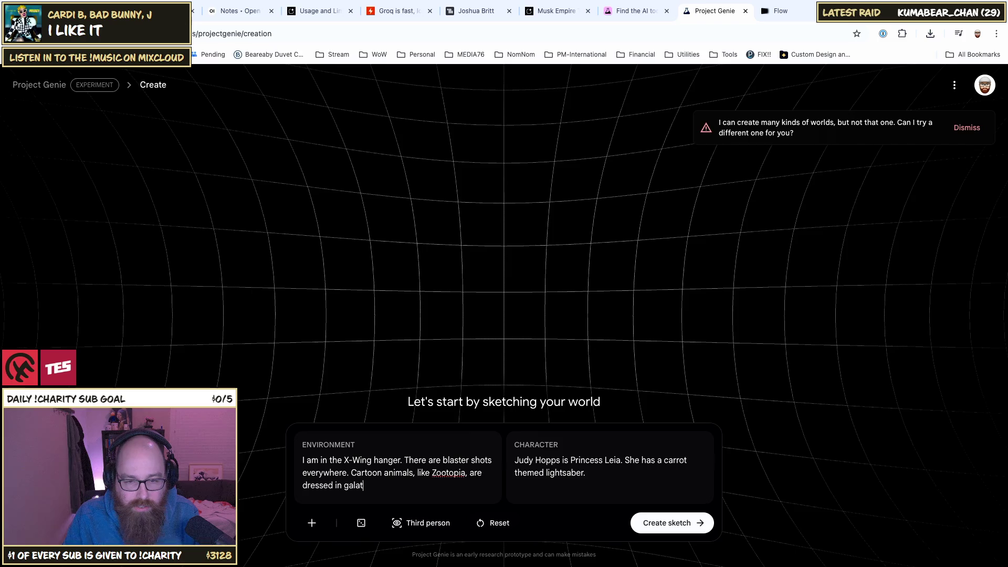
type("ic")
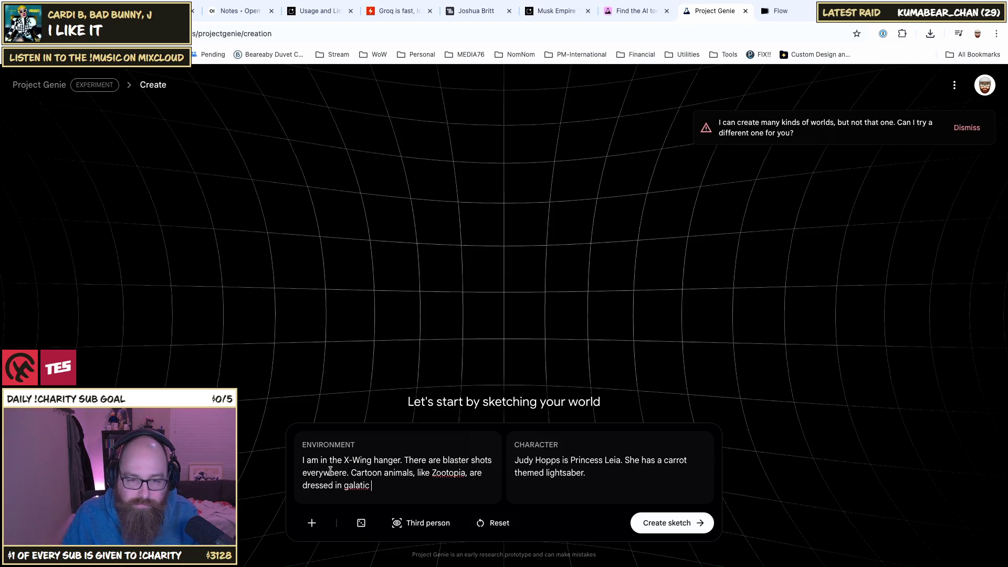
right_click(353, 484)
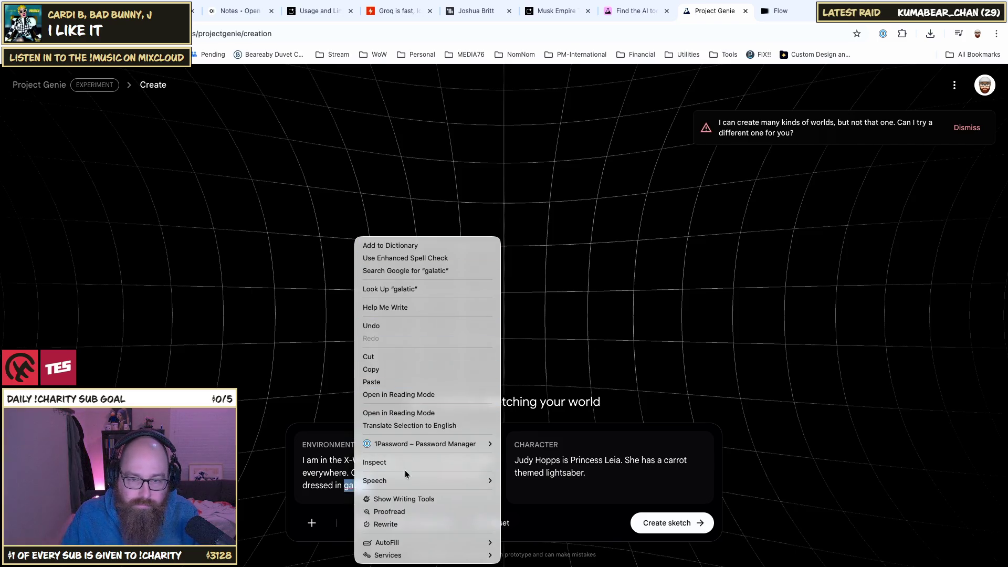
left_click(339, 486)
key("ctrl+c")
key("ctrl+t")
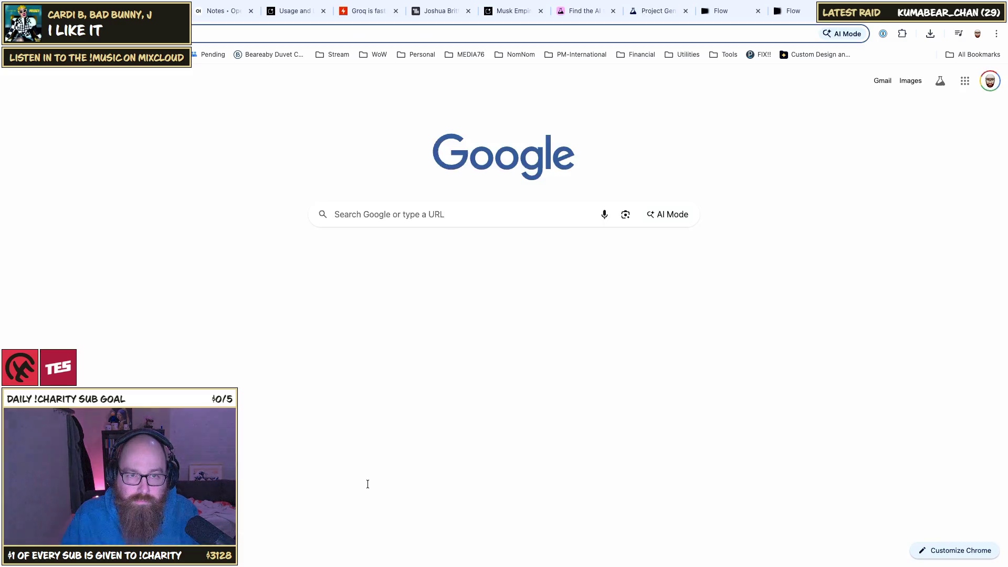
key("ctrl+v")
key("Return")
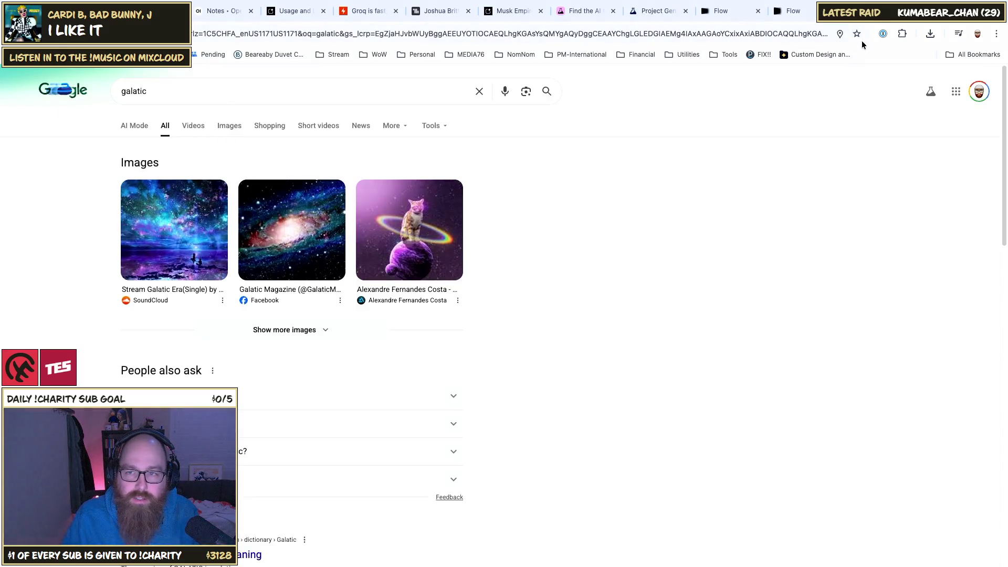
key("ctrl+w")
left_click(414, 487)
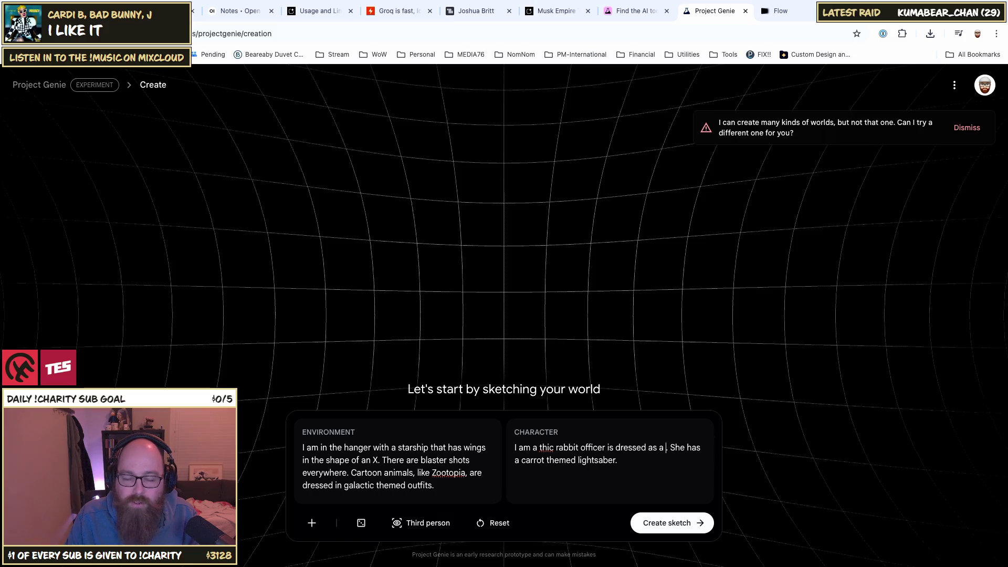
Step: Extend the character description to a princess that has two buns for hair
type("pric")
key("BackSpace")
type("ncess")
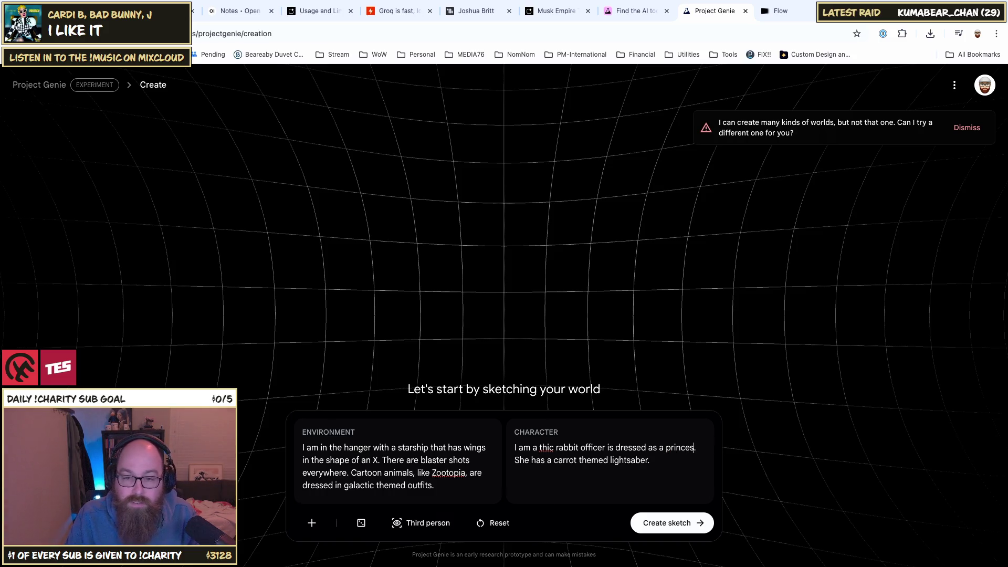
type(" that has")
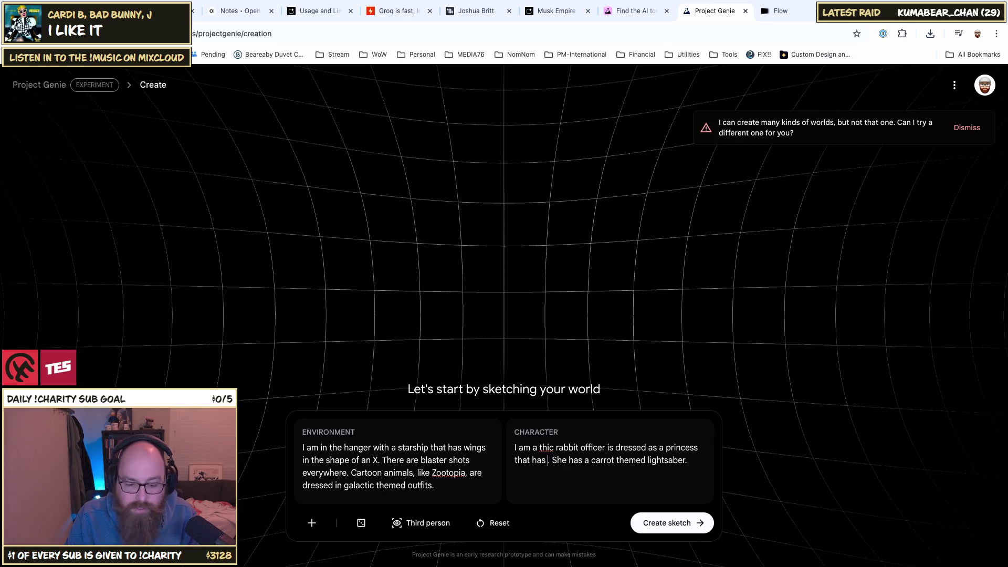
type(" two b")
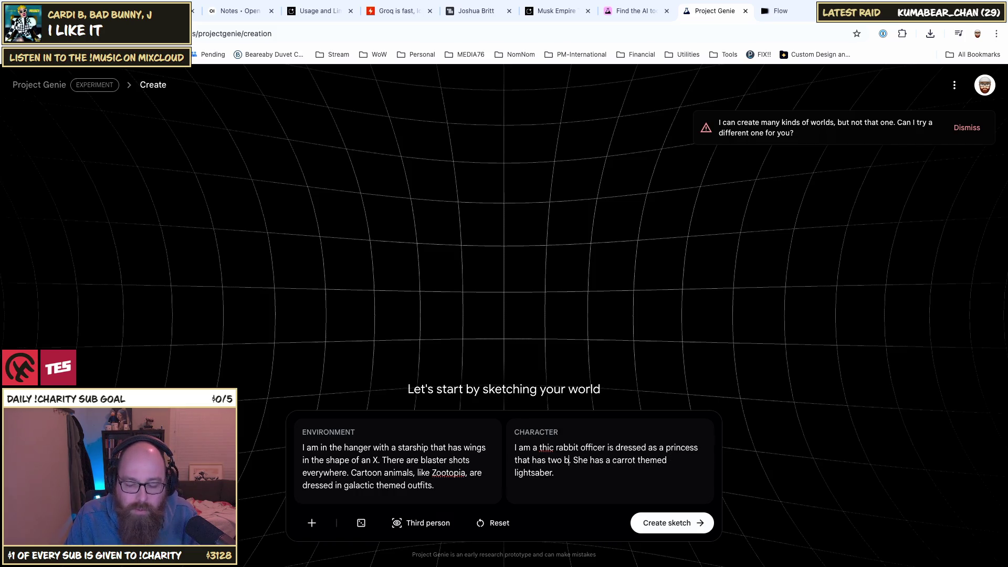
key("BackSpace")
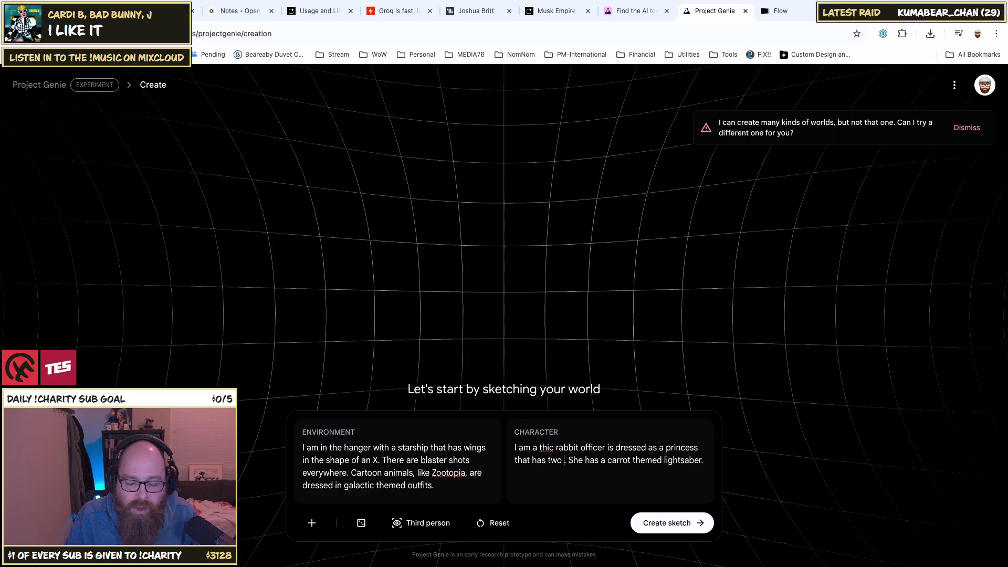
type("ha ")
type("l")
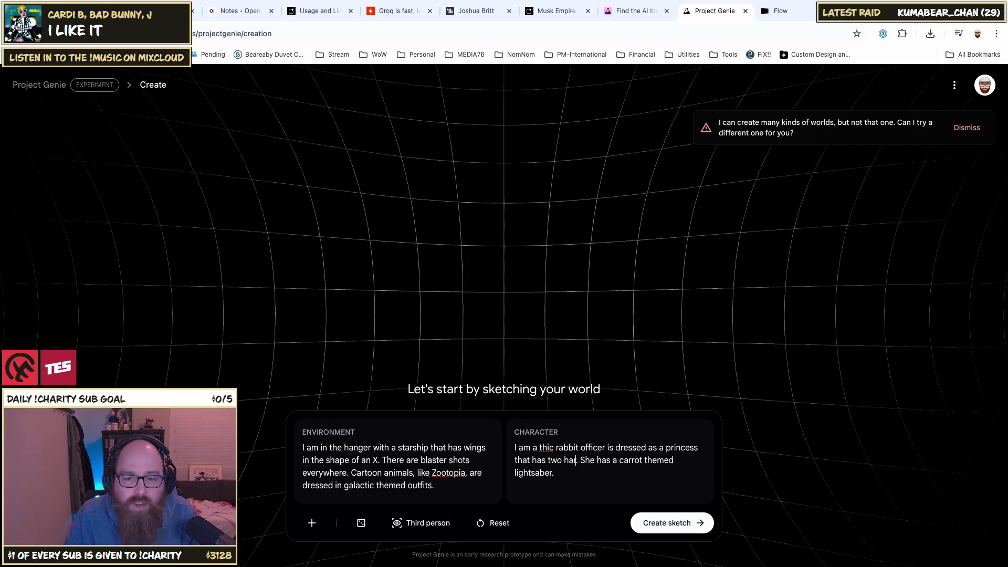
type("ir")
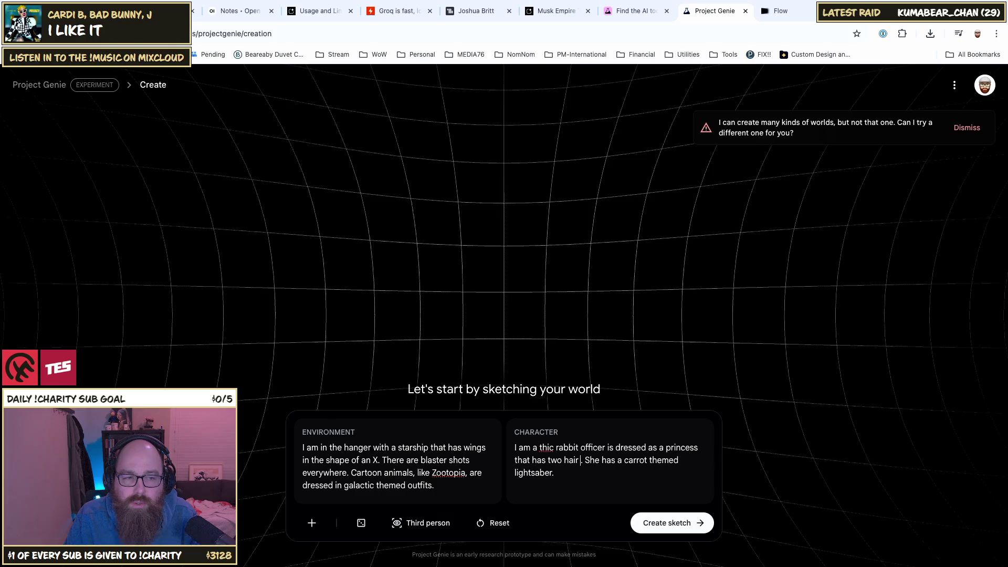
key("Delete")
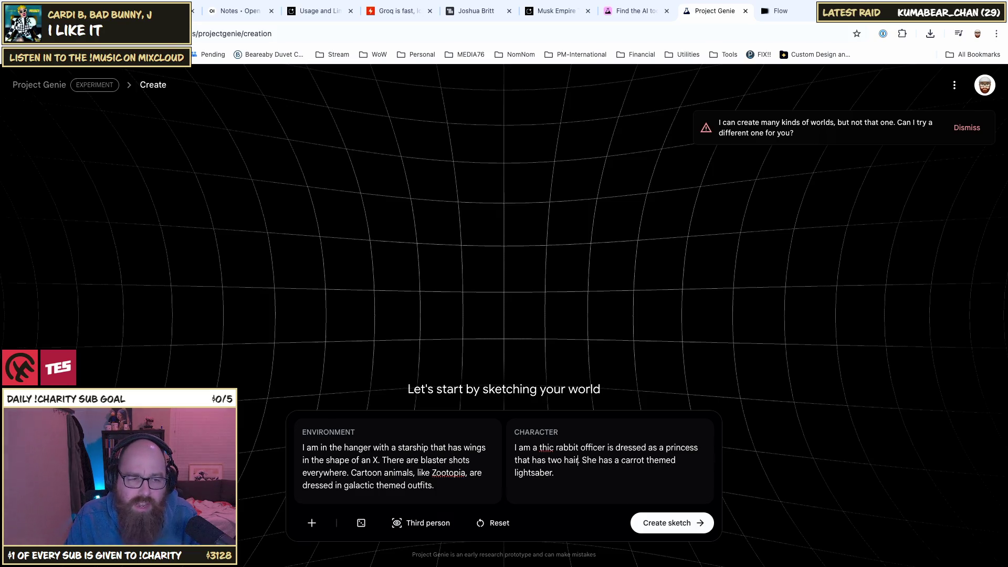
key("BackSpace")
key("BackSpace")
key("BackSpace")
type("buns for hair")
key("Delete")
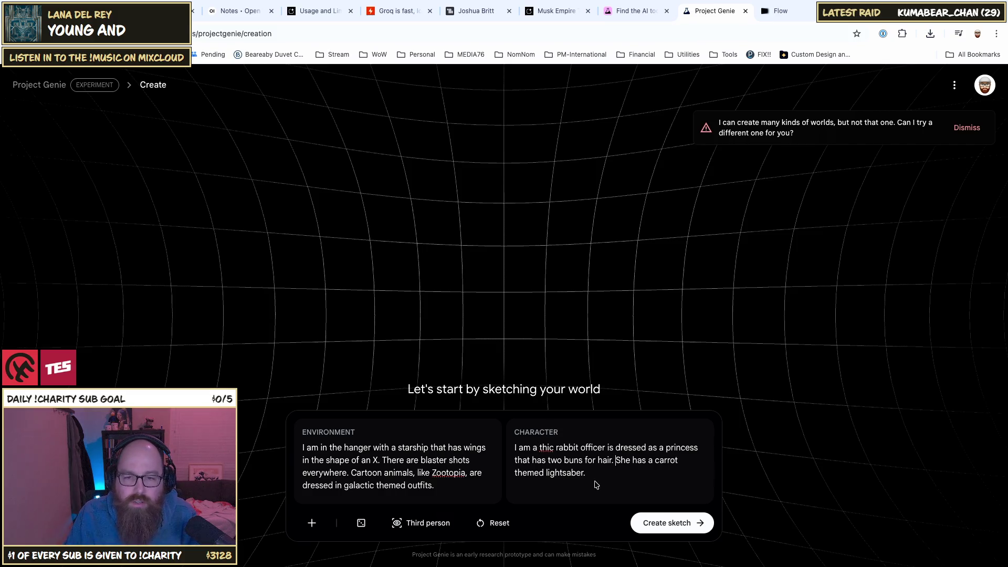
Step: Try generating a sketch, then remove 'like Zootopia' from the environment description
left_click(660, 523)
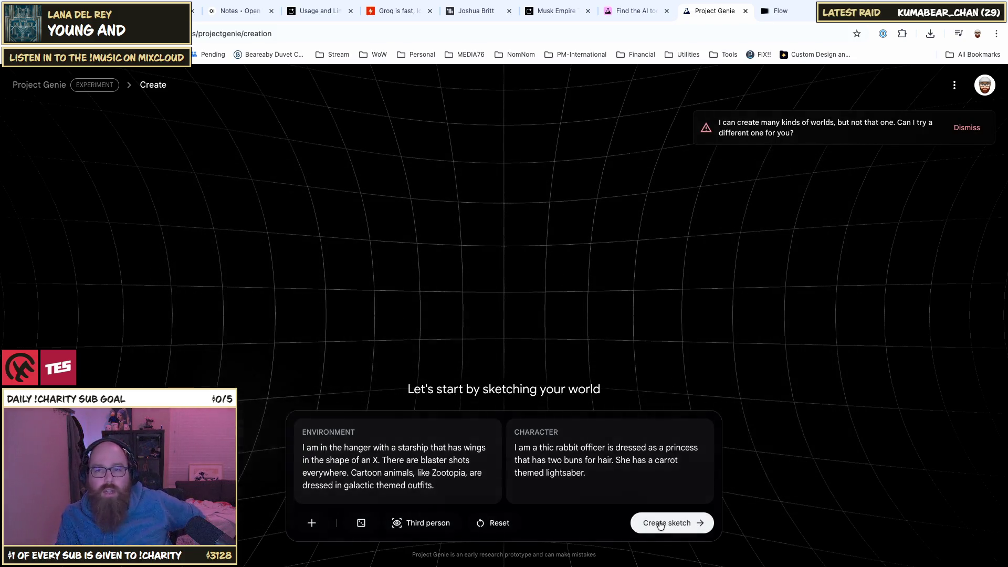
double_click(432, 472)
left_click(446, 472)
double_click(446, 472)
key("BackSpace")
key("BackSpace")
key("BackSpace")
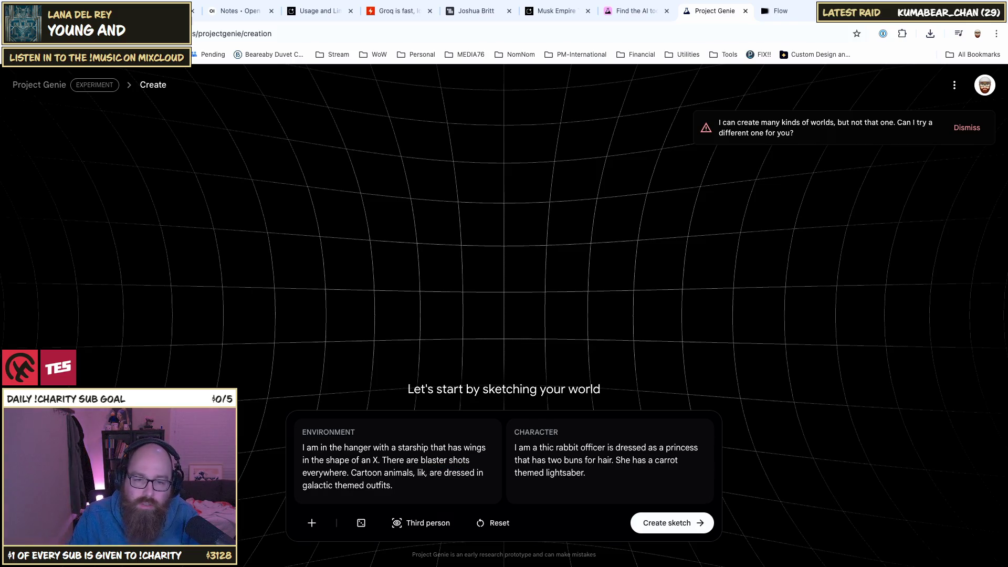
key("BackSpace")
type(",")
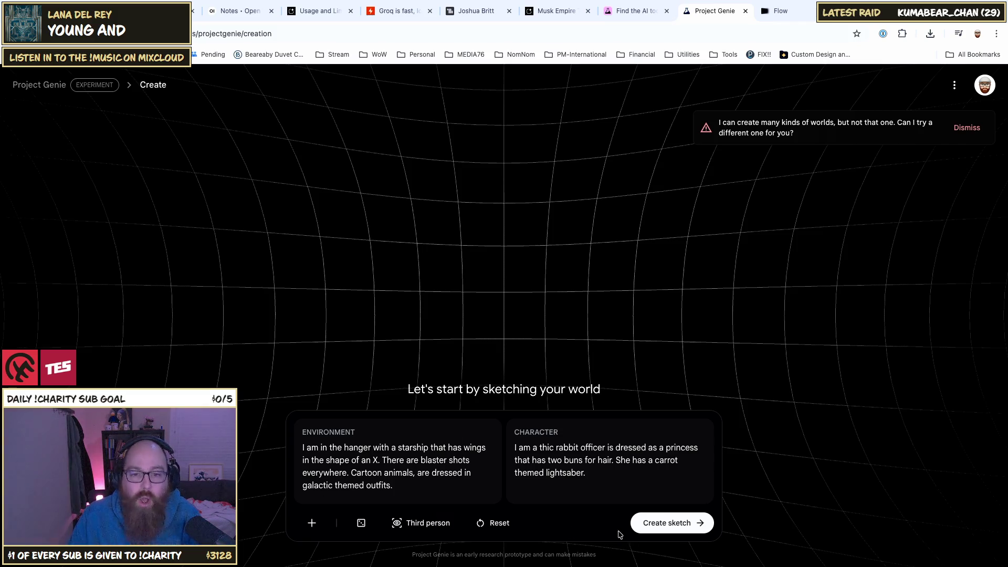
Step: Replace 'lightsaber' with 'lazer sword' in the character description
double_click(564, 474)
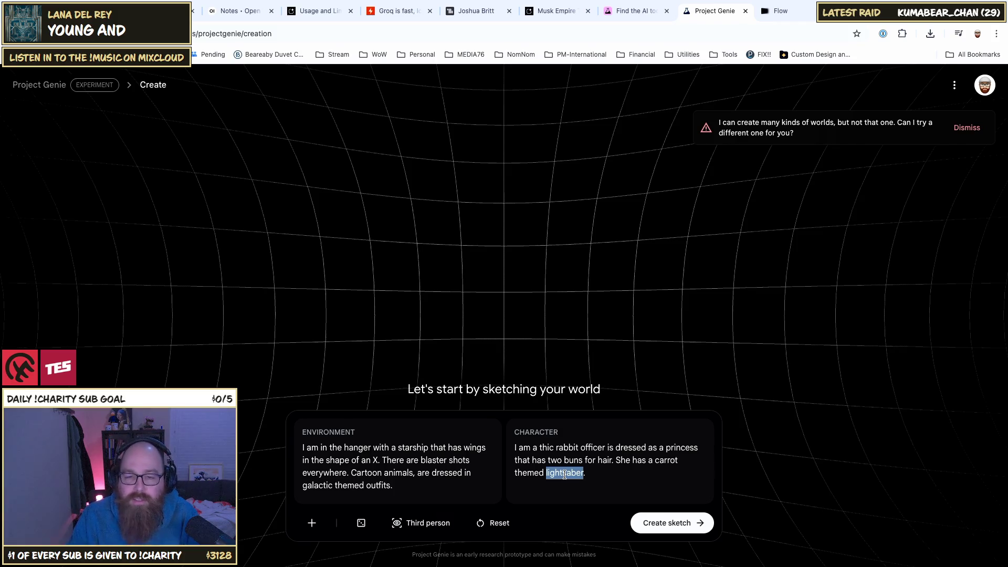
type("light")
key("BackSpace")
key("BackSpace")
key("BackSpace")
key("BackSpace")
key("BackSpace")
type("glowing light stu")
key("BackSpace")
type("ick that")
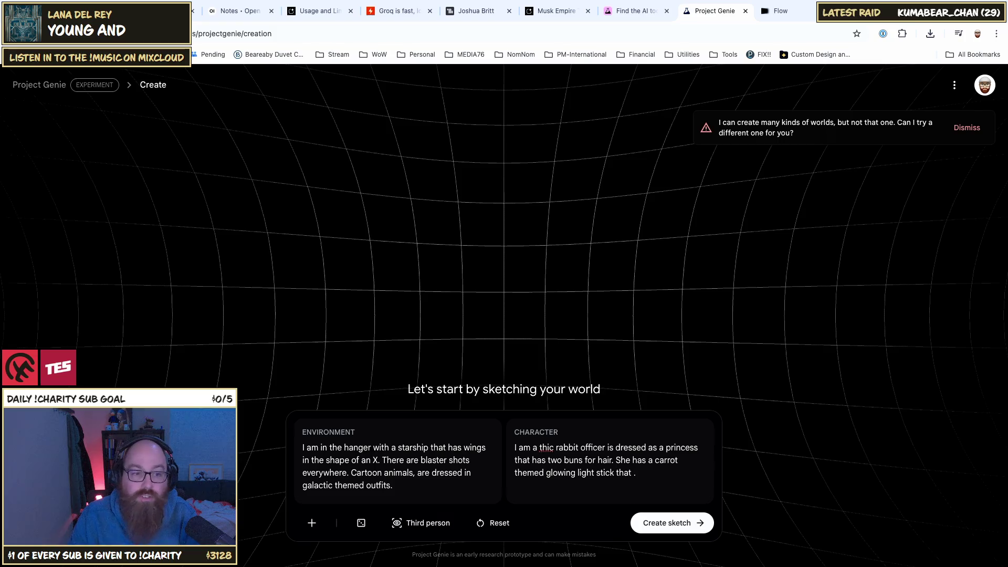
double_click(562, 475)
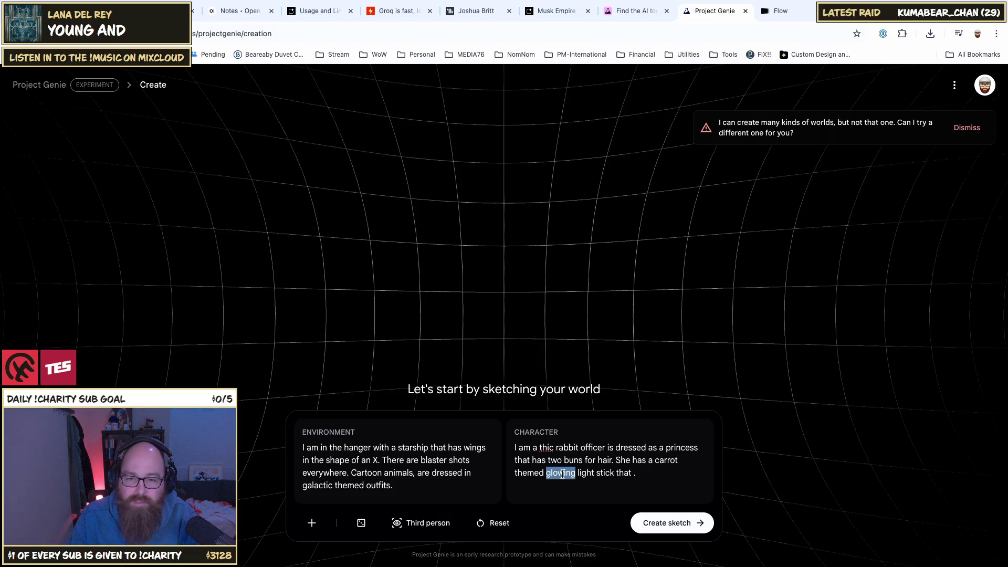
type("lazer s")
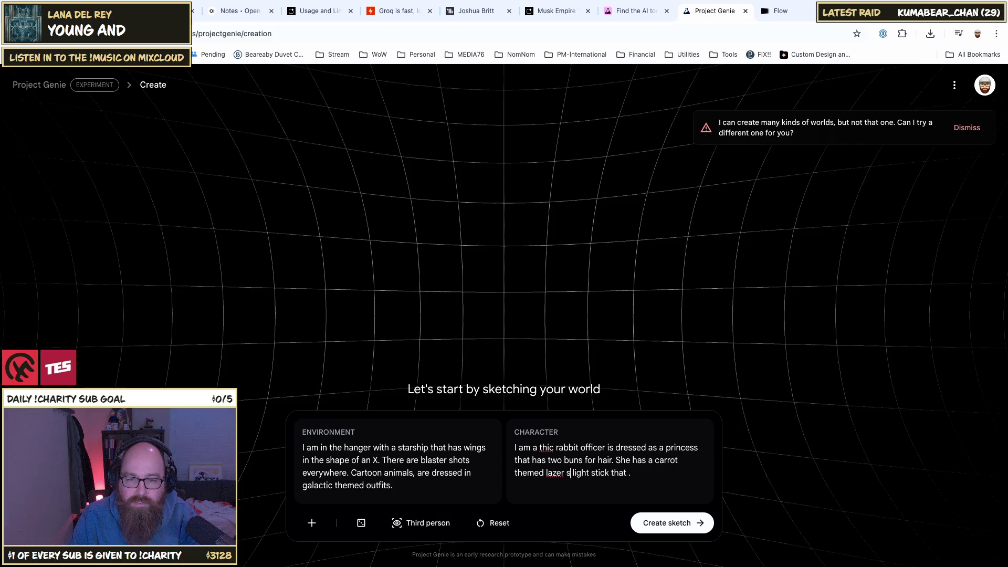
type("word")
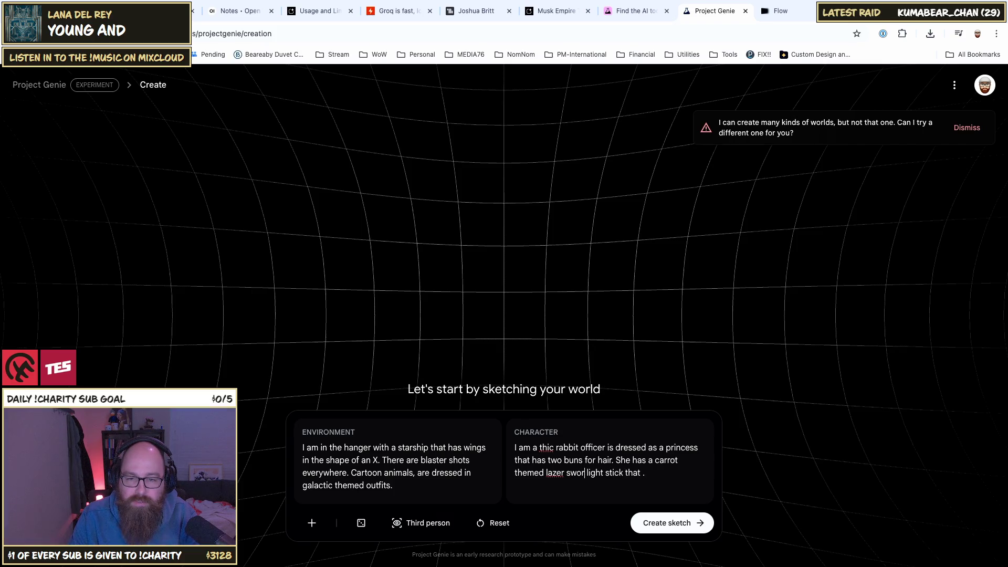
left_click_drag(591, 473, 647, 473)
key("BackSpace")
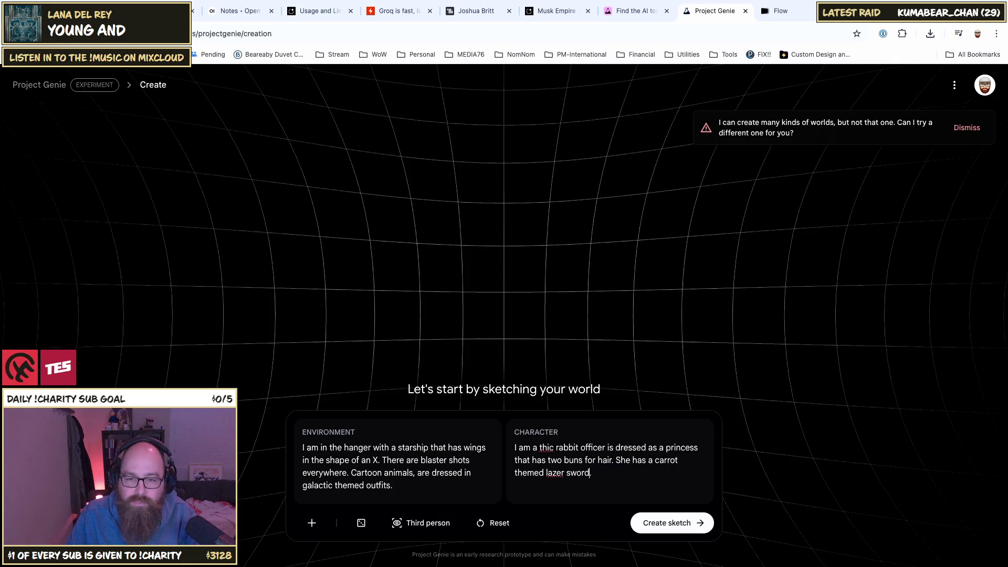
Step: Check the spelling of 'lazer' with a Google search in a new tab, then close it
right_click(555, 473)
left_click(546, 443)
left_click(564, 461)
right_click(555, 473)
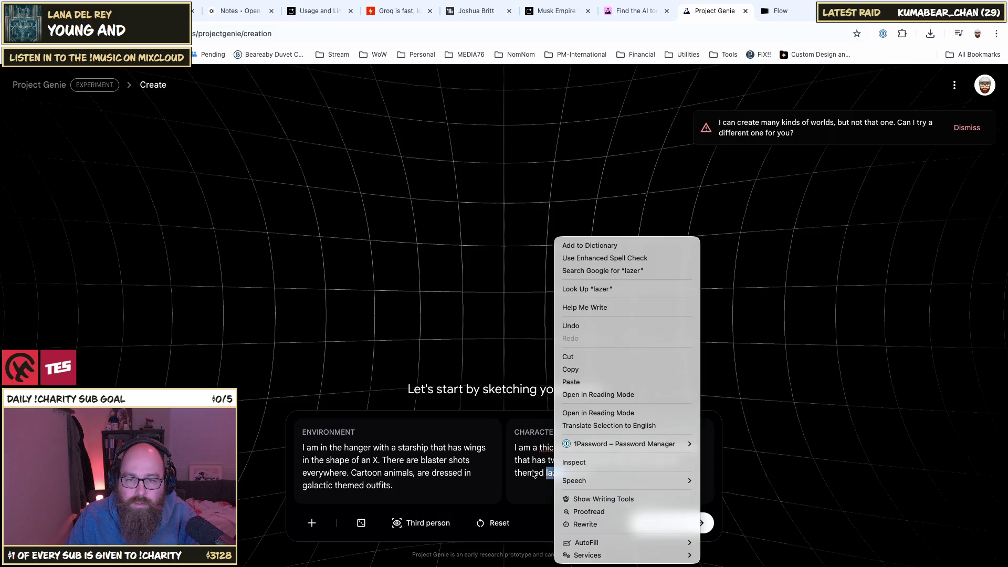
left_click(552, 473)
double_click(552, 473)
key("ctrl+c")
key("ctrl+t")
key("ctrl+v")
key("Return")
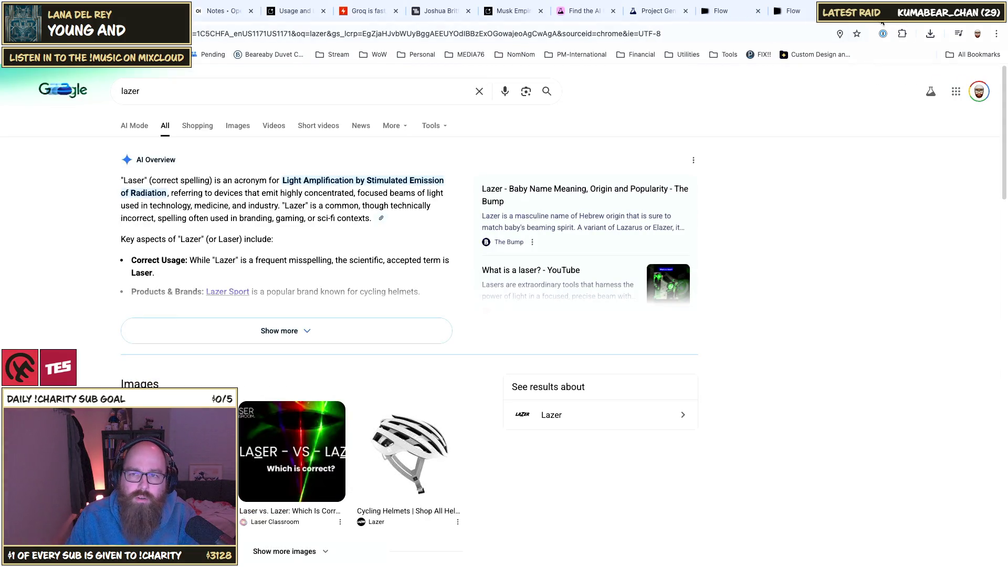
key("ctrl+w")
Step: Correct 'lazer' to 'laser' and request the sketch again, which is refused
left_click(557, 474)
key("BackSpace")
type("ser sword.")
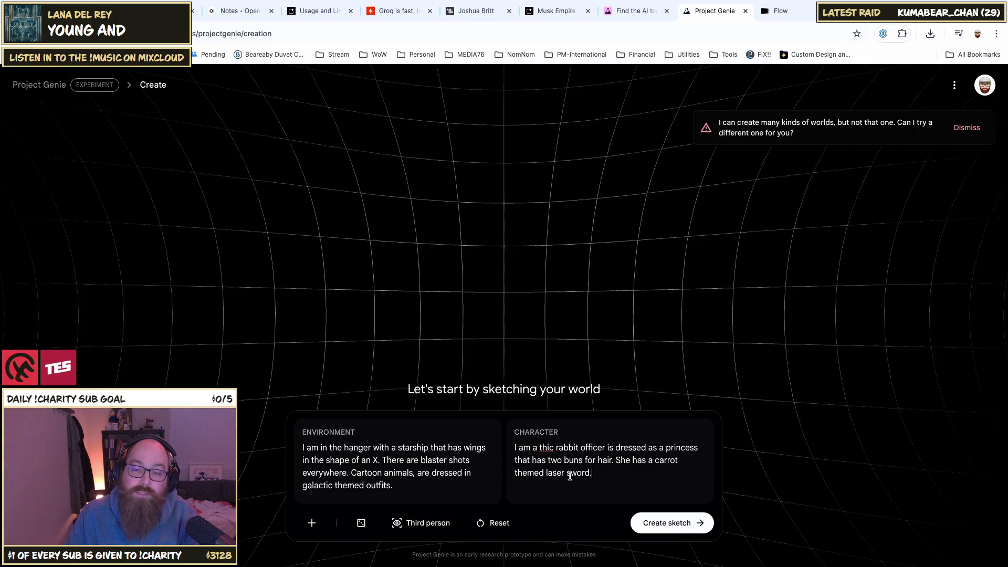
left_click(648, 522)
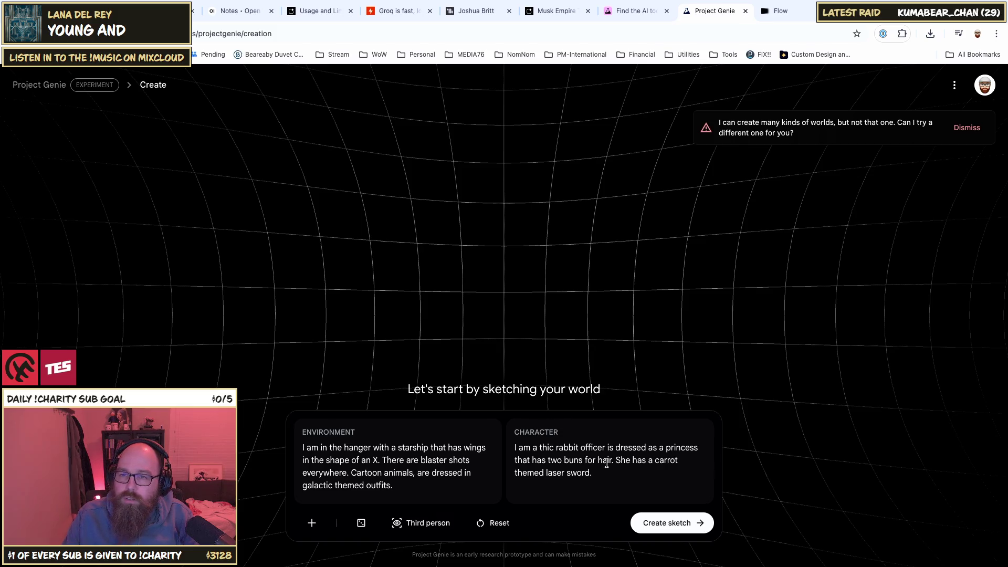
left_click(382, 460)
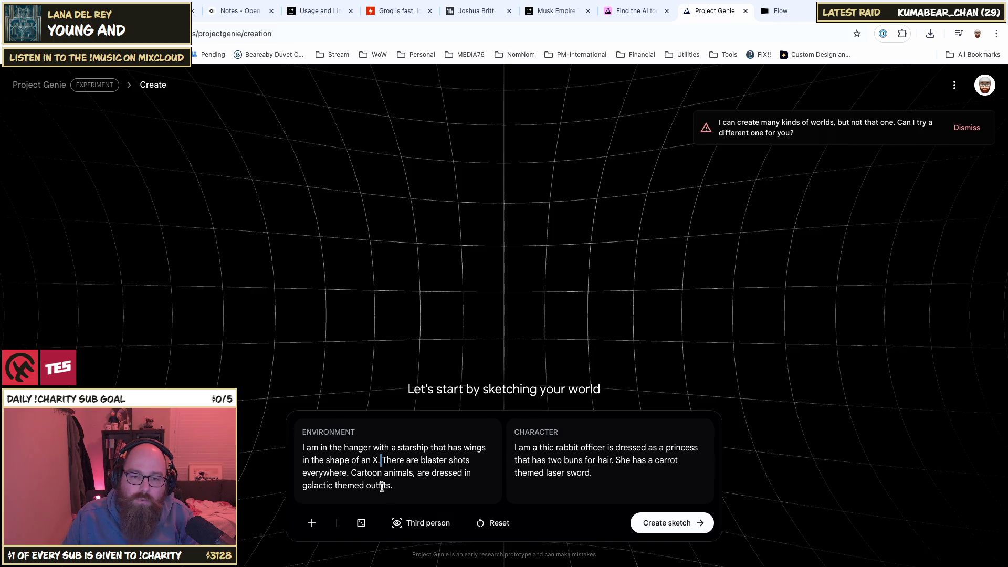
Step: Delete the cartoon-animals sentence from the Environment description
left_click(581, 460)
left_click(575, 447)
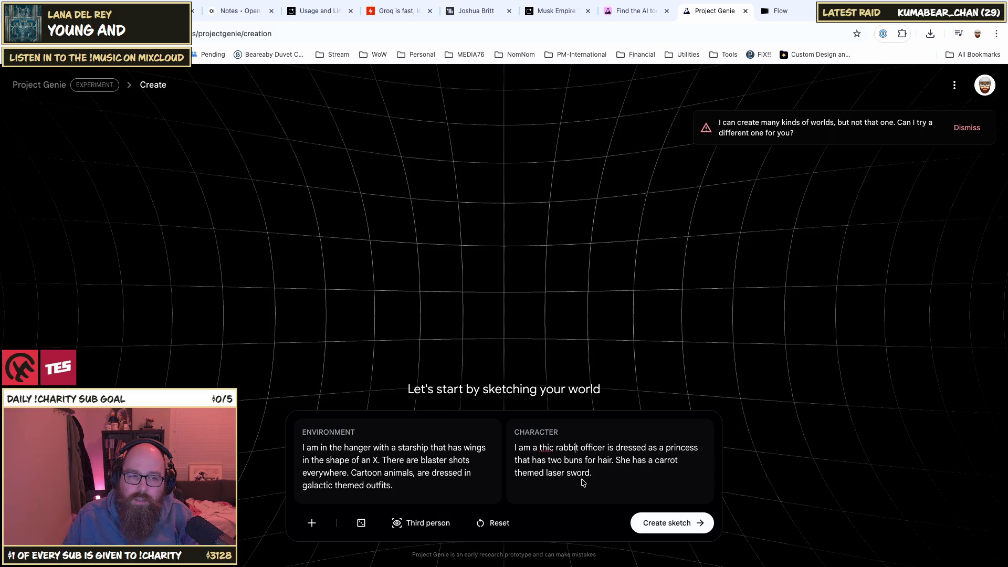
double_click(369, 471)
left_click(407, 483, "shift")
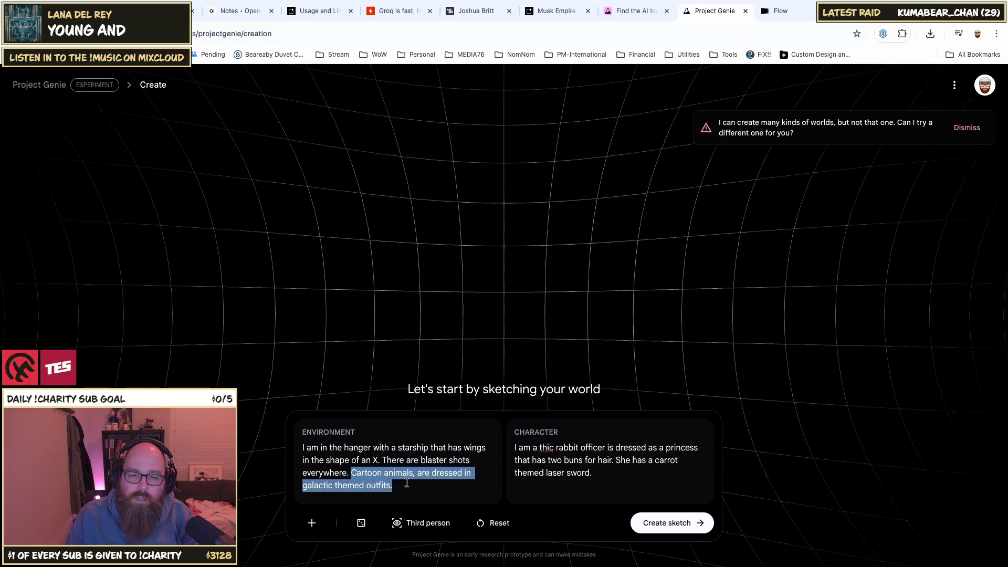
key("BackSpace")
key("BackSpace")
key("BackSpace")
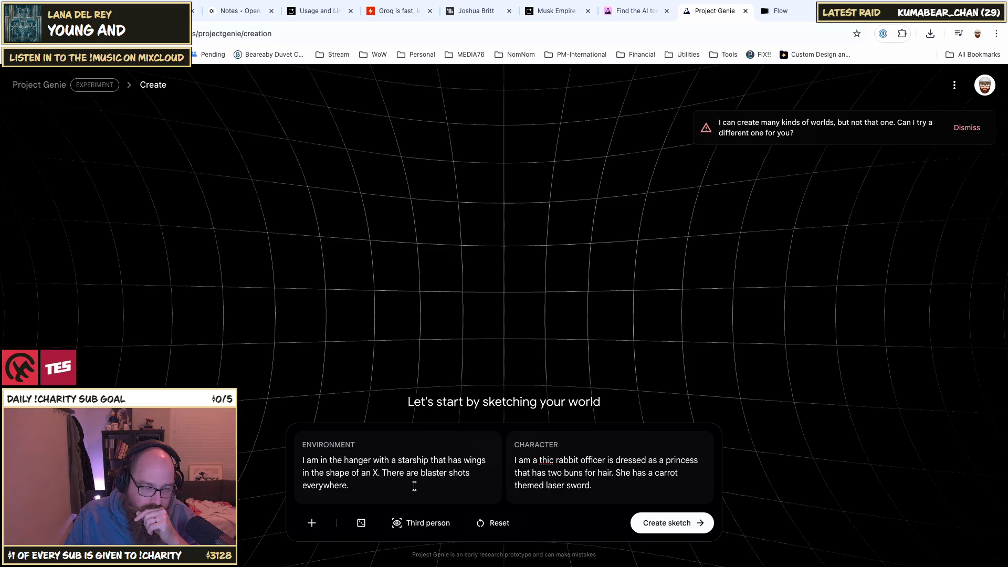
Step: Make the character a cartoon female rabbit in human form and generate the princess sketch
double_click(587, 460)
key("BackSpace")
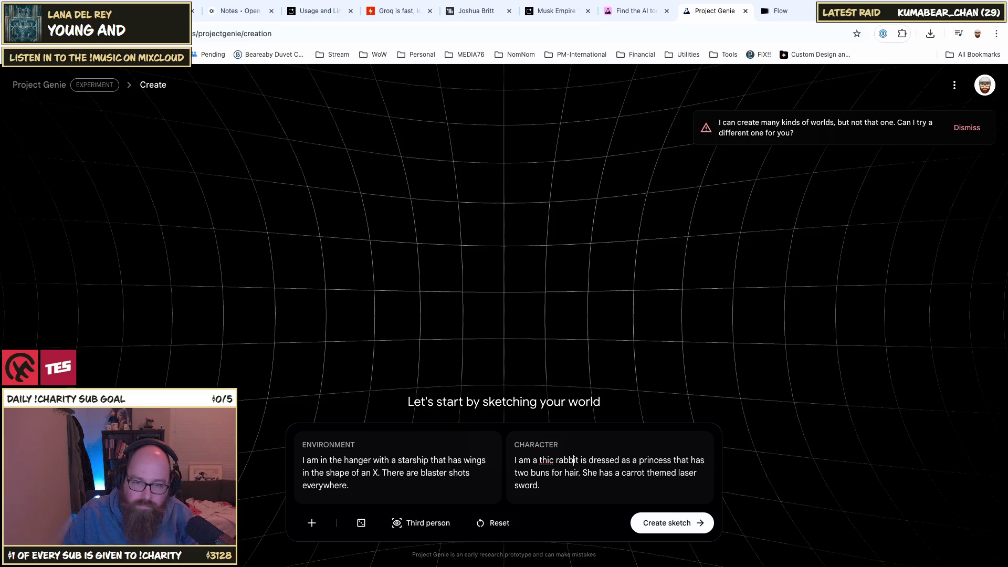
type("in human form")
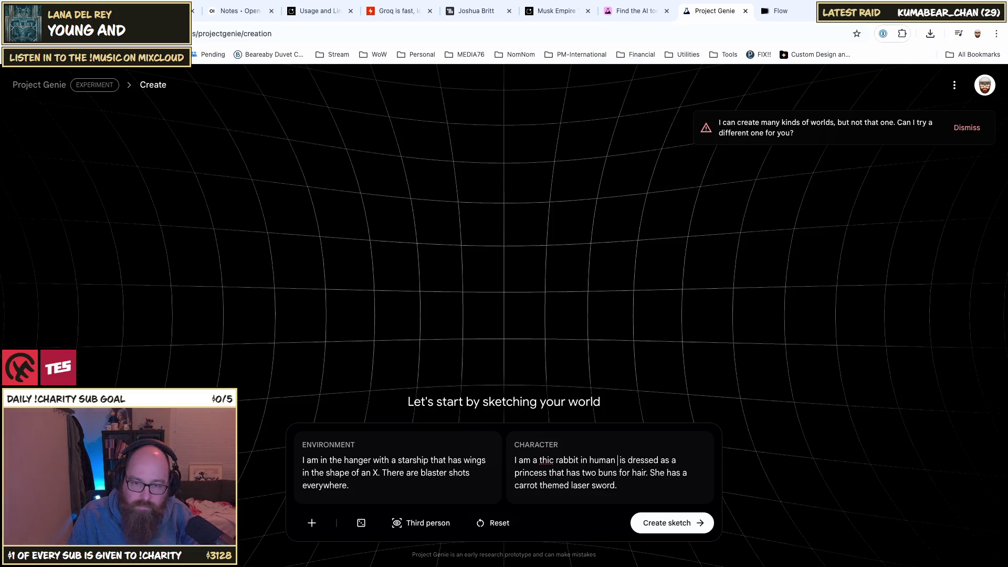
double_click(547, 460)
key("BackSpace")
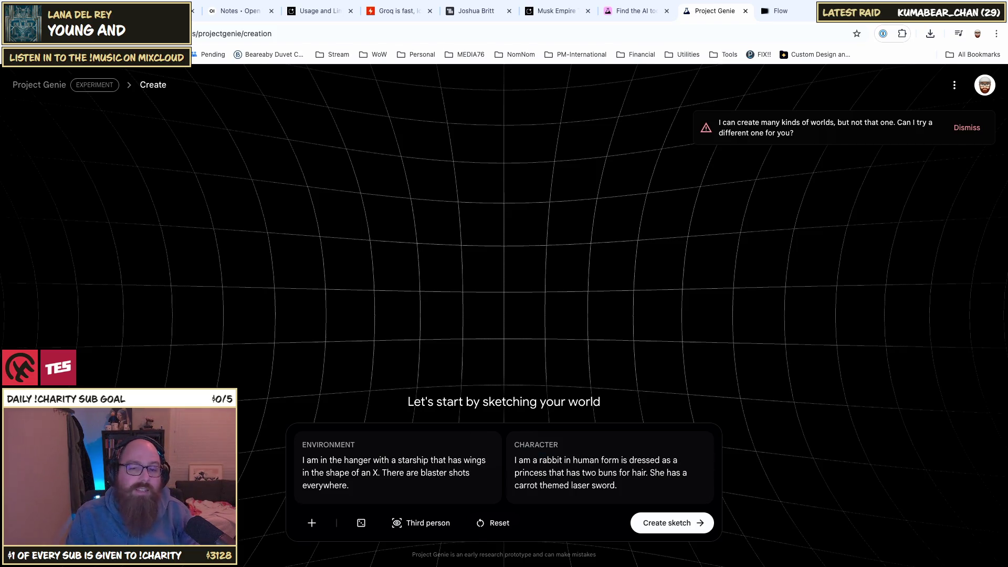
type("female")
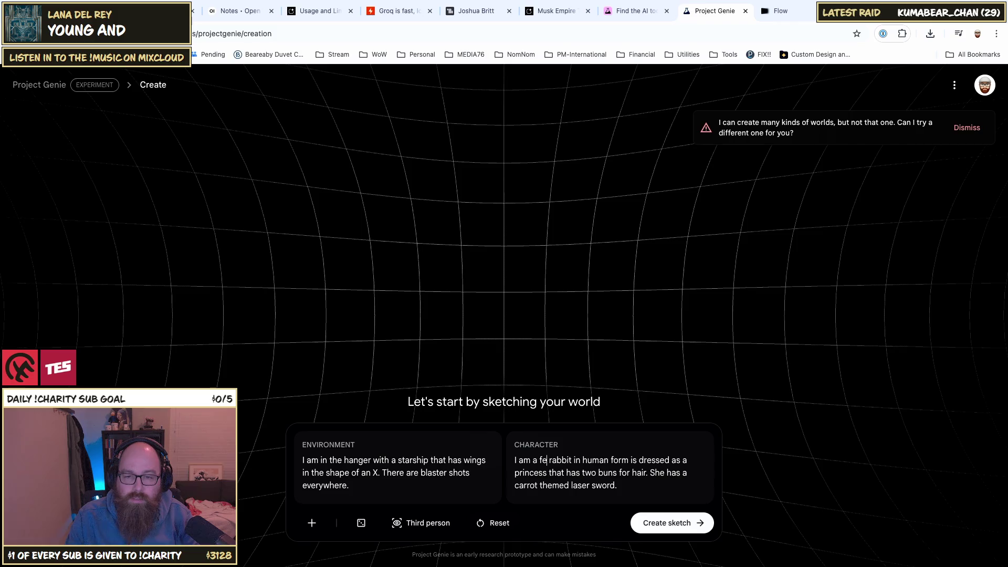
key("ctrl+End")
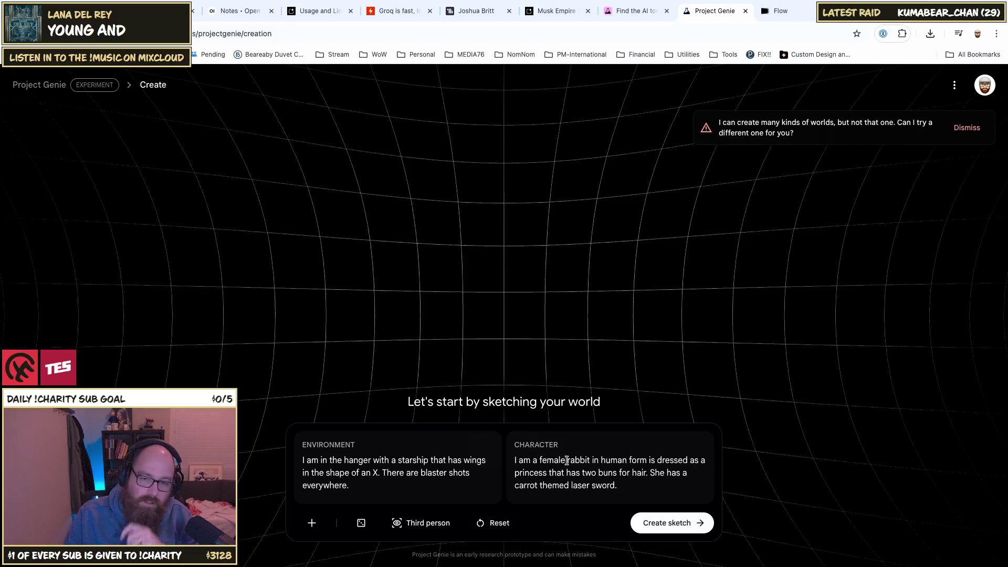
type("cartoon")
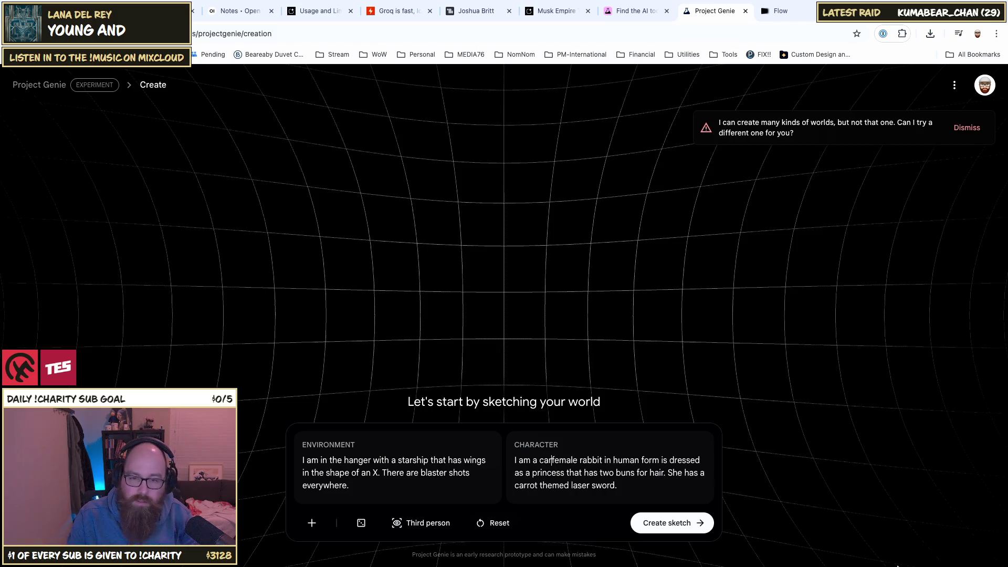
left_click(688, 524)
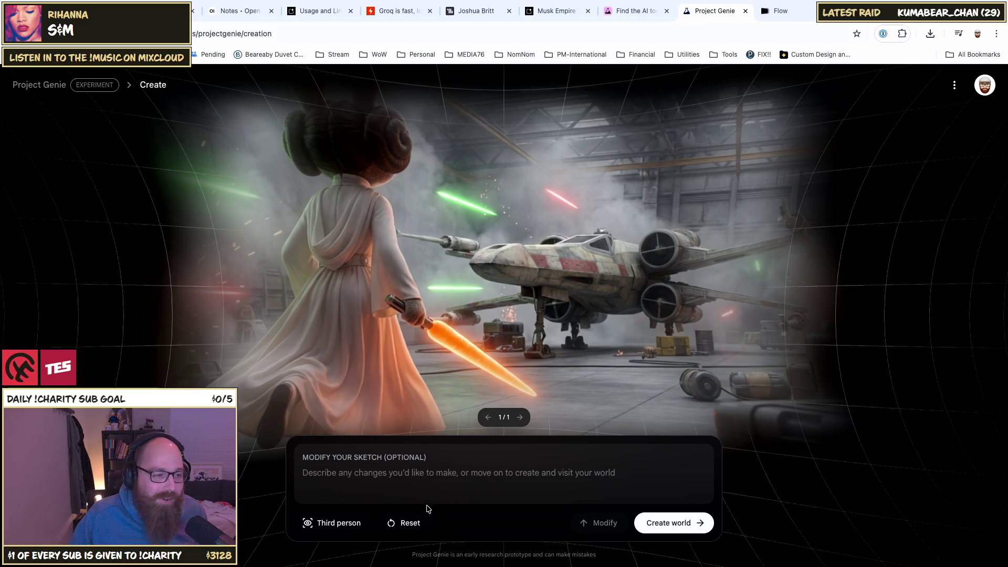
left_click(385, 469)
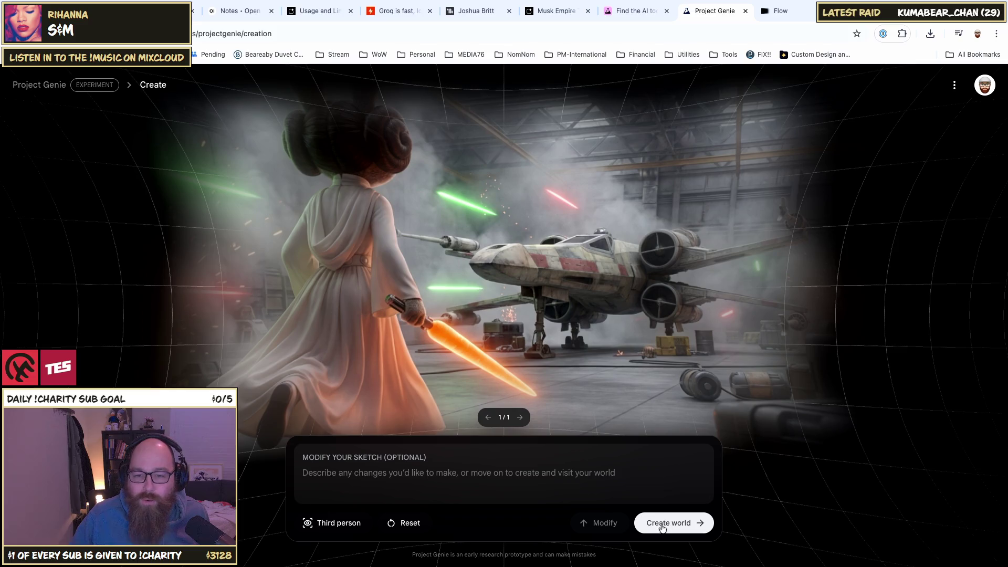
left_click(333, 525)
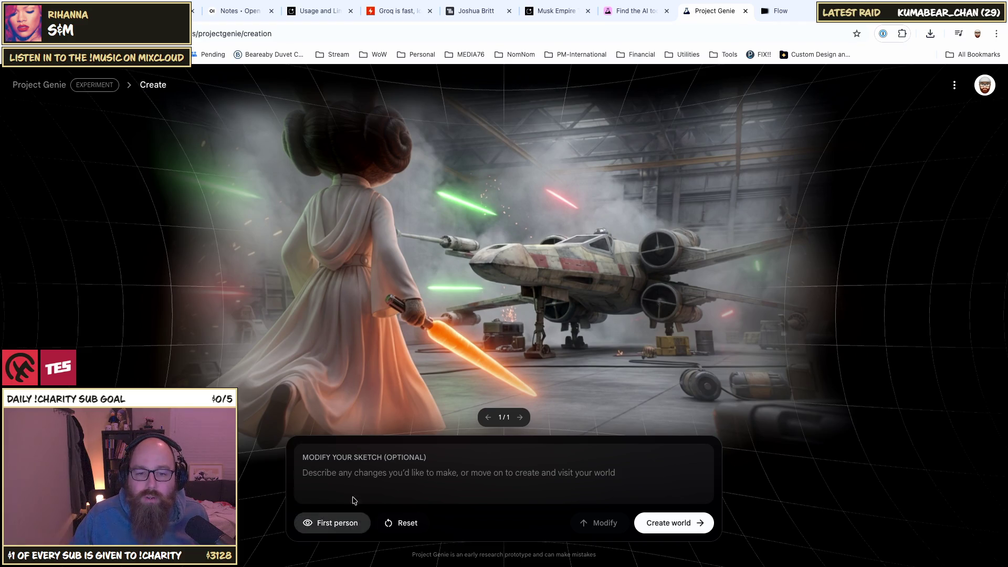
left_click(332, 523)
left_click(333, 525)
left_click(332, 525)
left_click(315, 523)
left_click(323, 528)
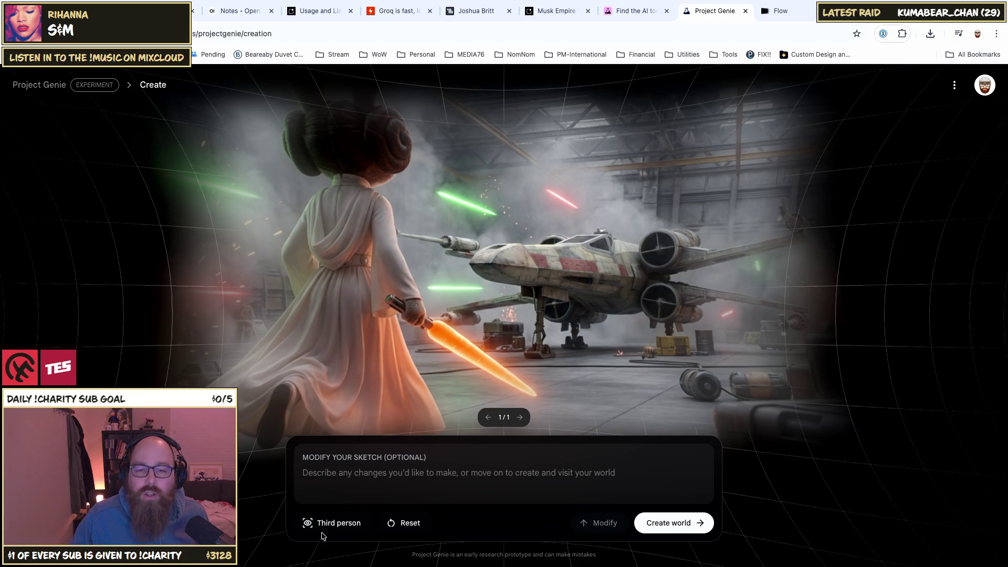
left_click(336, 531)
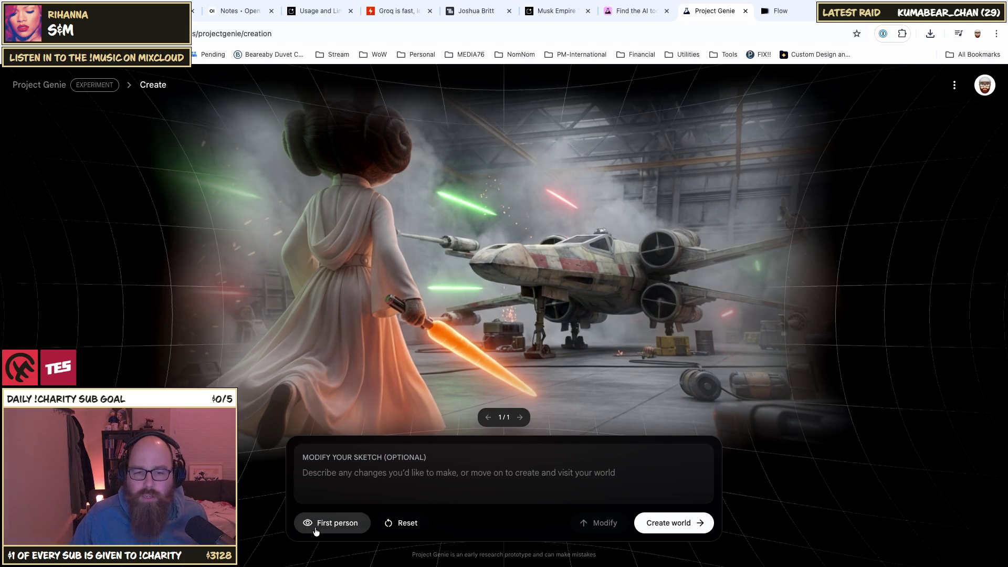
left_click(320, 532)
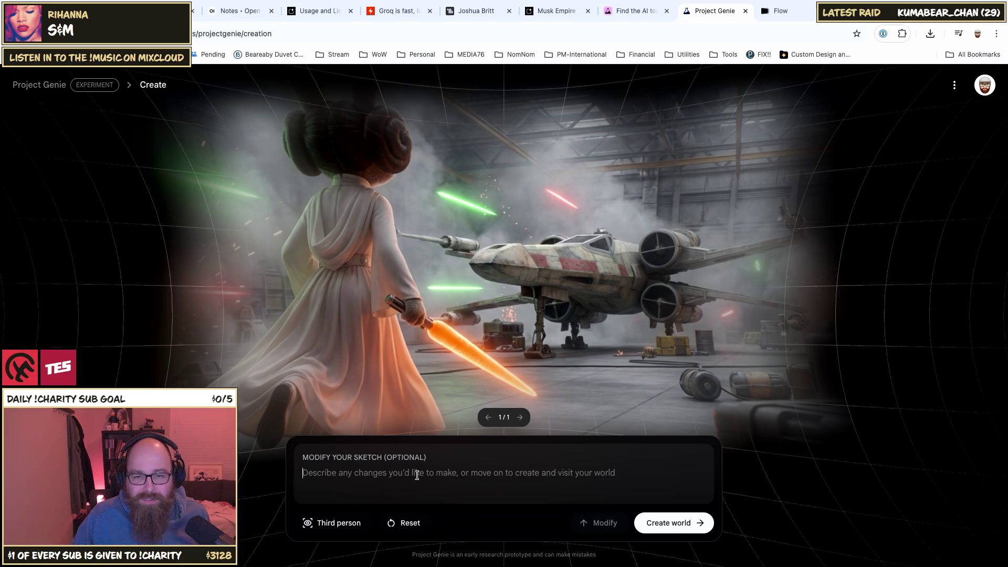
left_click(676, 523)
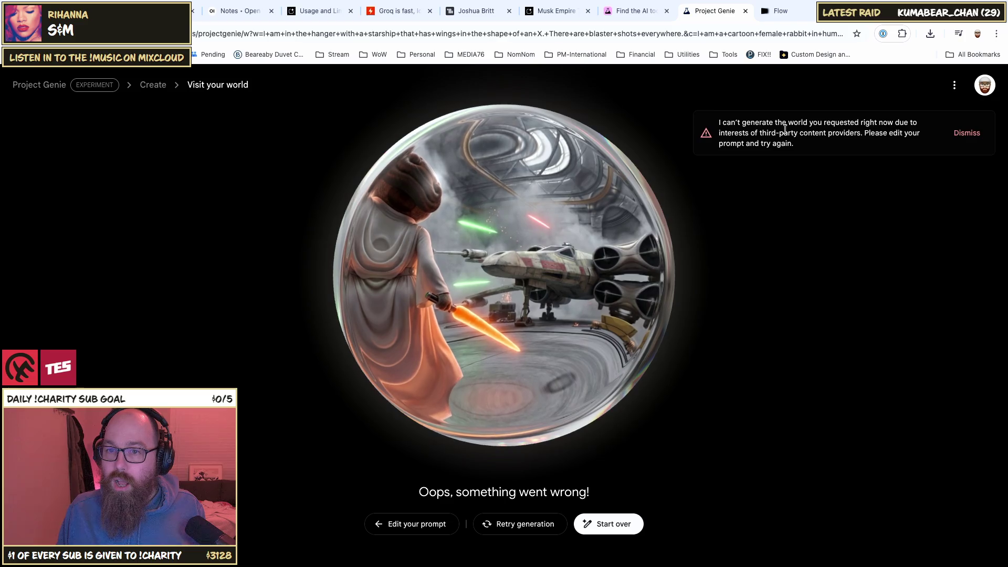
Step: Highlight part of the third-party content error message
left_click_drag(745, 133, 844, 140)
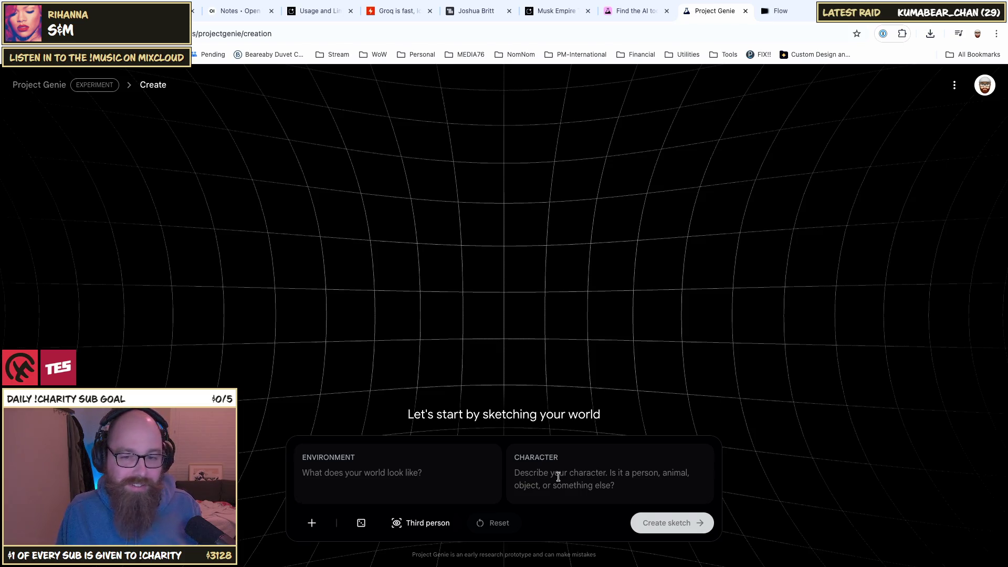
Step: Start in the Environment field, then return to the Project Genie home gallery
left_click(429, 475)
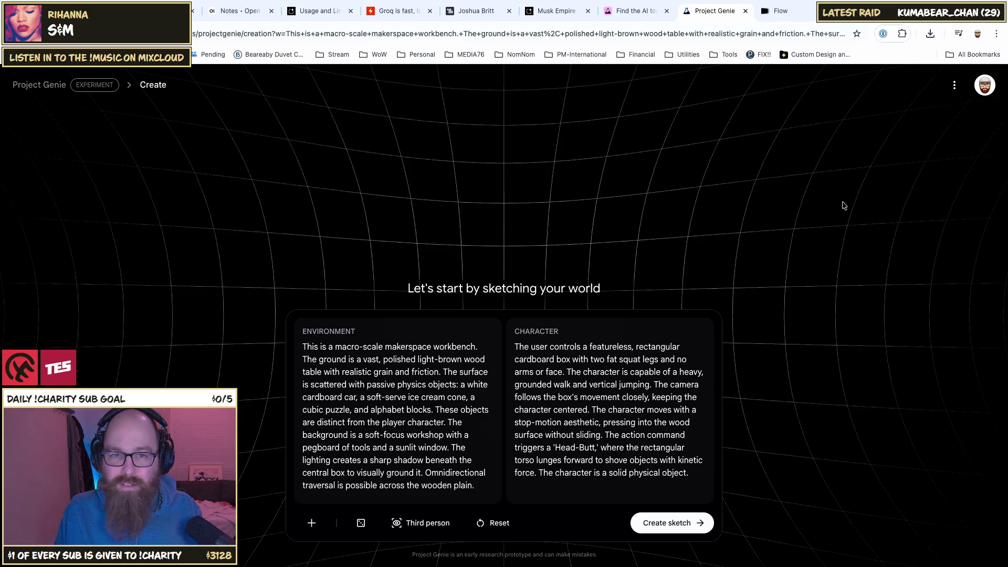
left_click(40, 85)
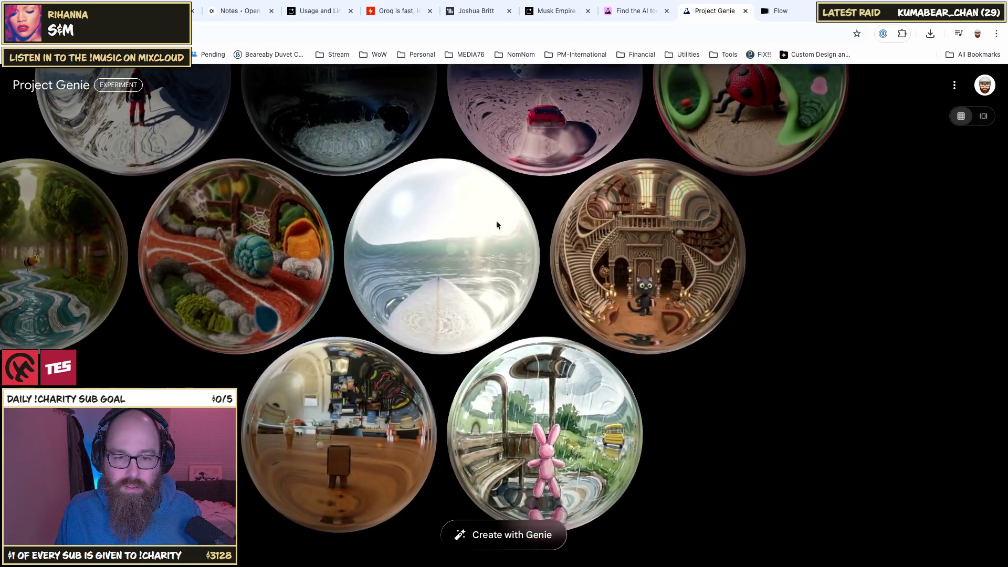
Step: Browse the world gallery, toggle carousel and grid layouts, and start a new world via Create your own
mouse_move(496, 220)
left_mouse_down()
mouse_move(449, 288)
mouse_move(493, 473)
mouse_move(492, 559)
left_mouse_up()
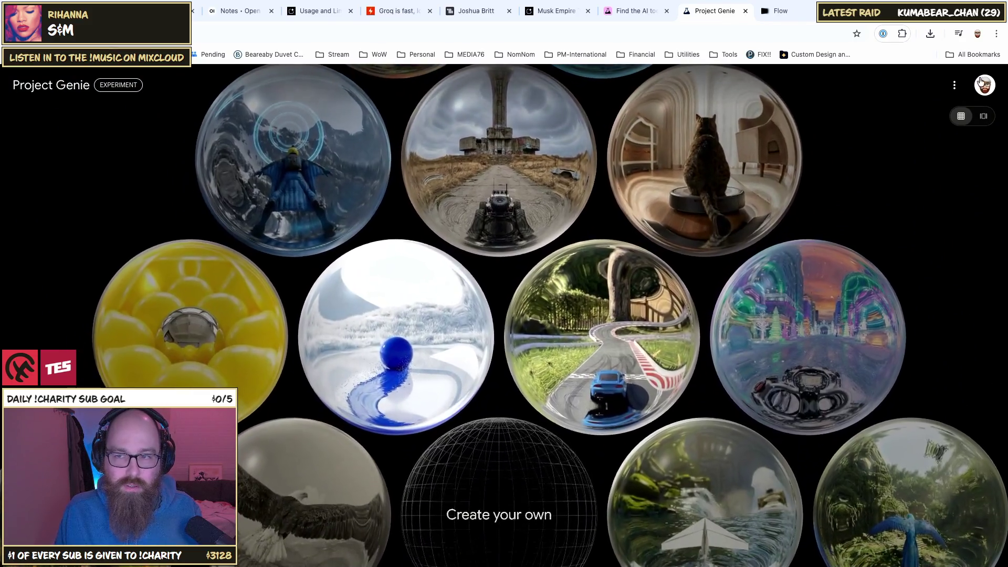
left_click(982, 120)
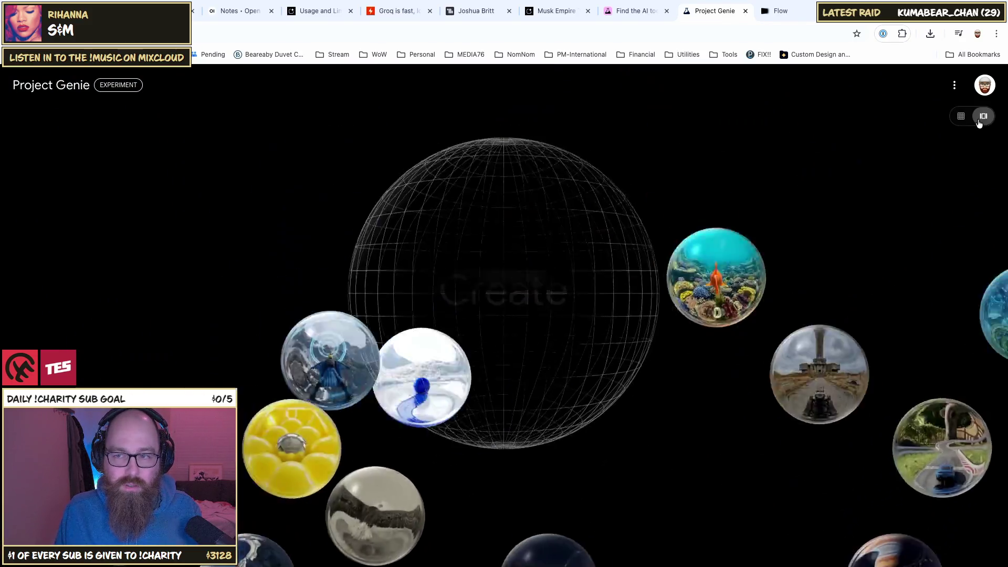
left_click(961, 116)
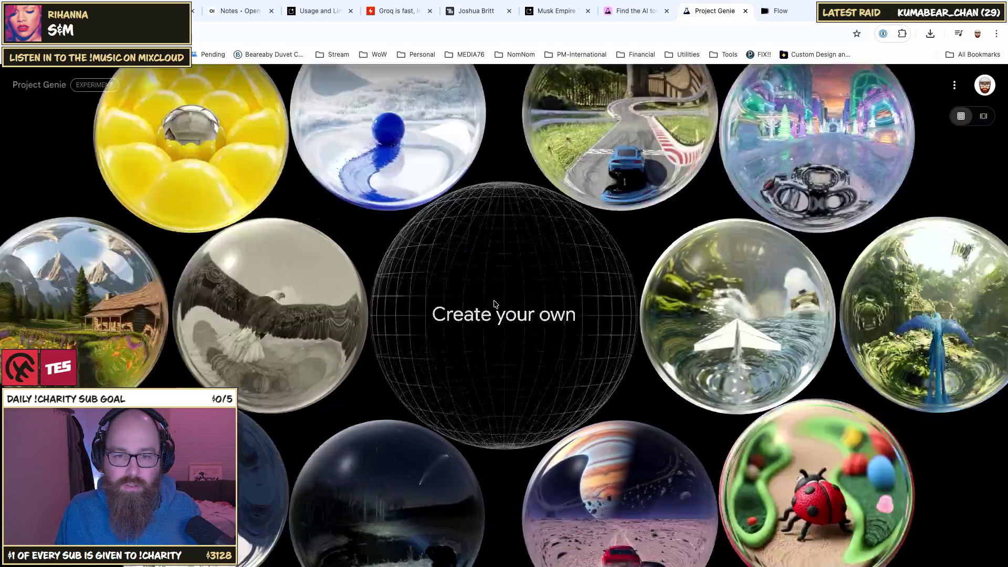
left_click(495, 304)
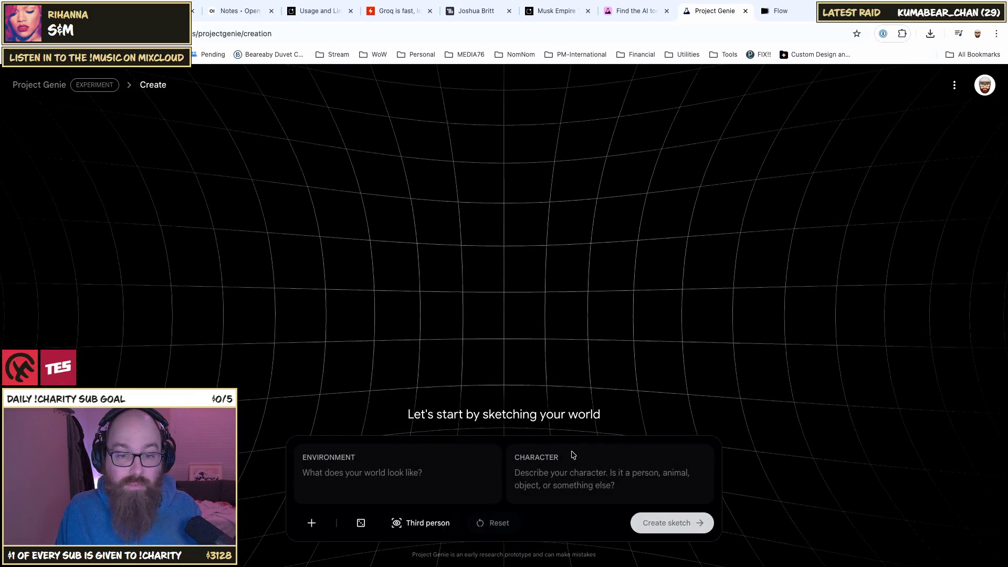
left_click(954, 85)
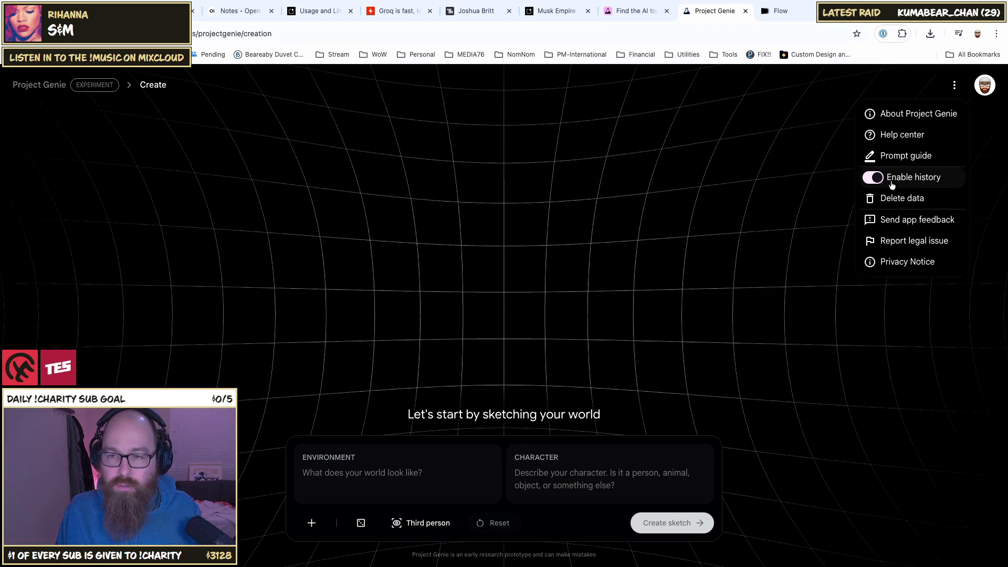
left_click(633, 309)
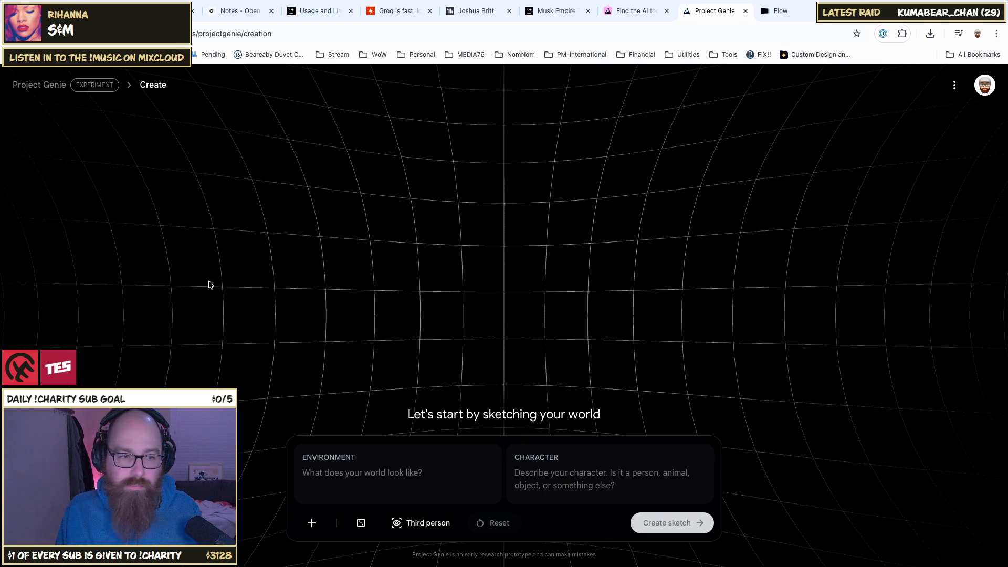
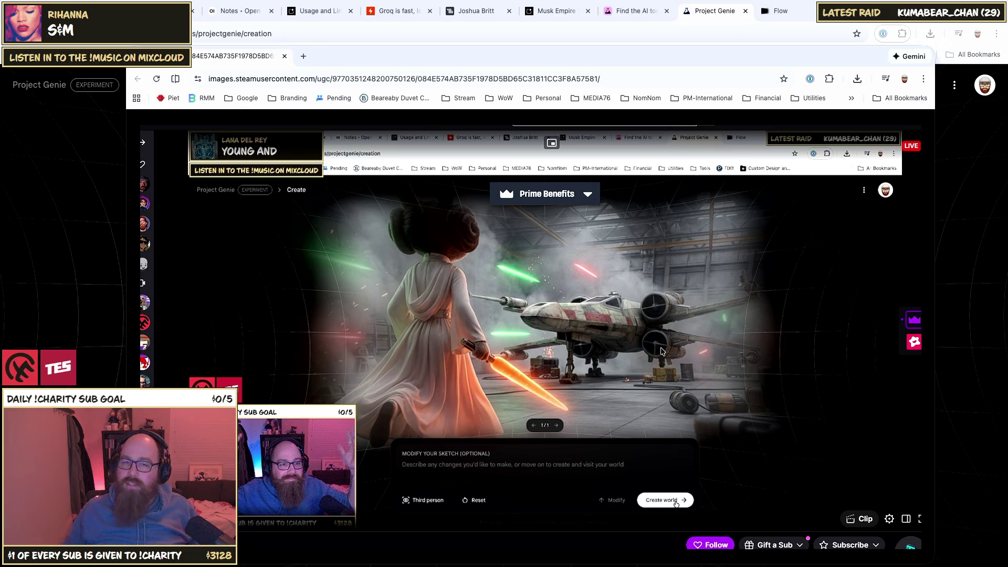
Step: Close the enlarged hangar image tab with Ctrl+W
key("ctrl+w")
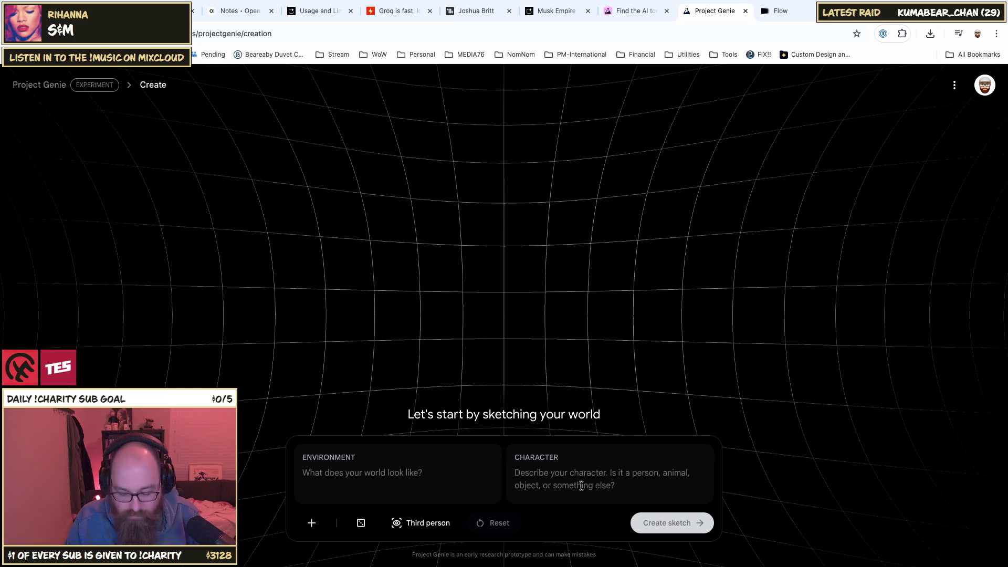
Step: Enter the character prompt 'Rabbit in human form that is dressed as a princess with'
type("Rab")
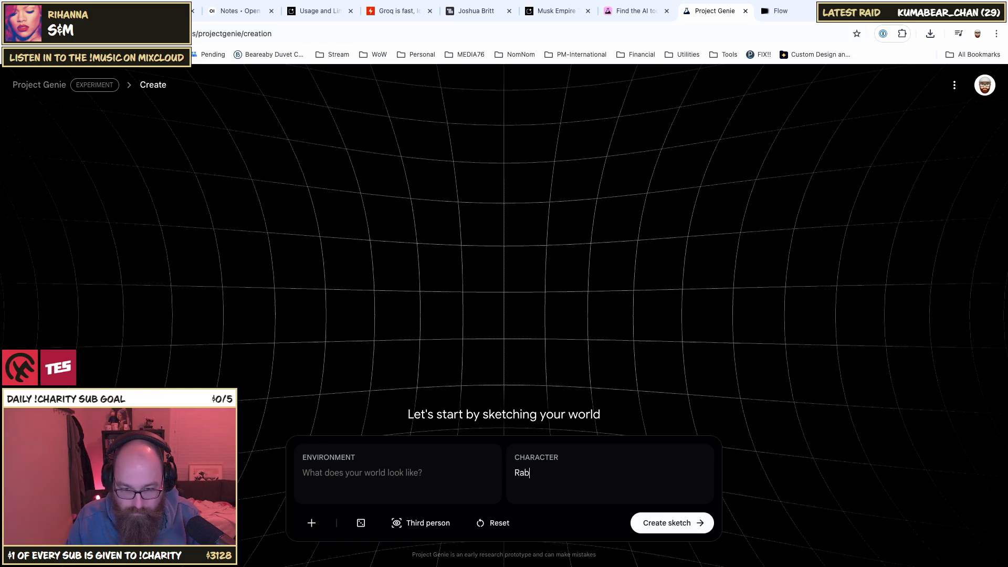
type("bit in human form")
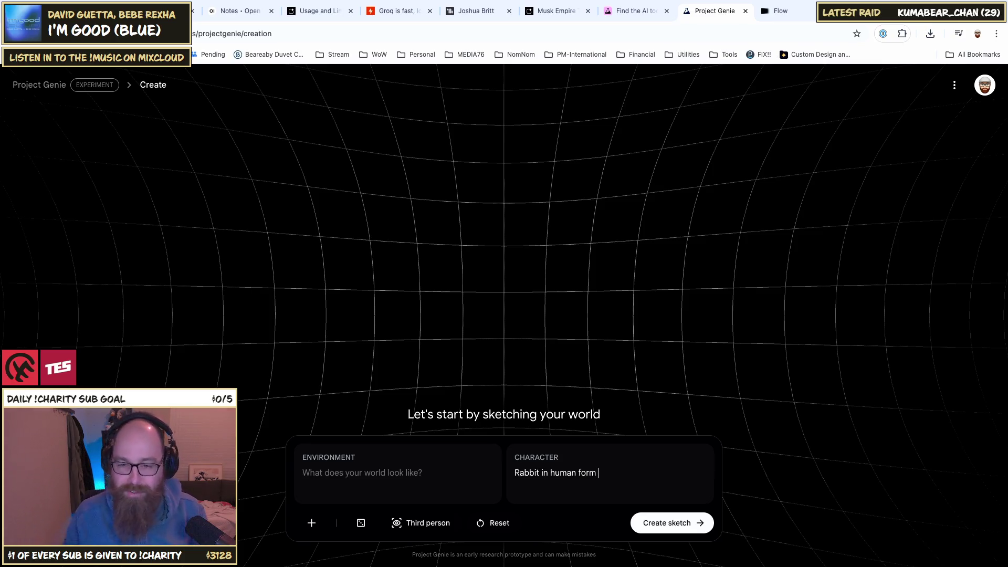
key("BackSpace")
key("BackSpace")
key("BackSpace")
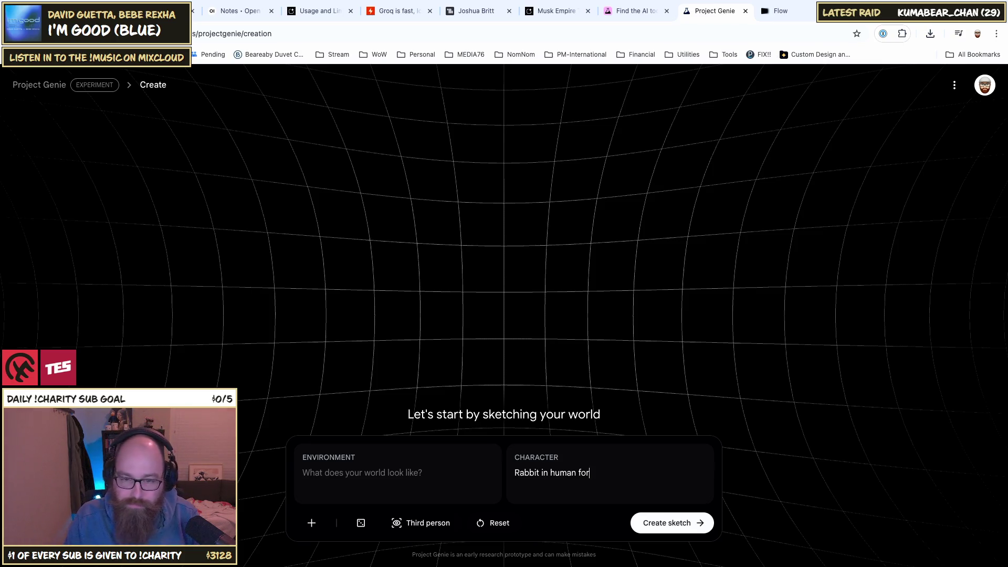
type("a")
key("BackSpace")
key("BackSpace")
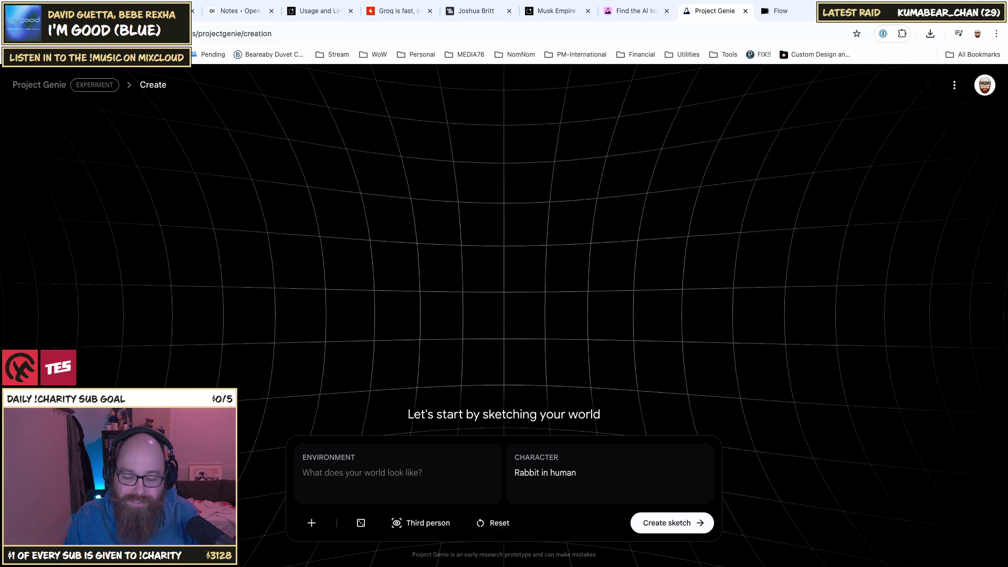
type(" for")
type("m that ")
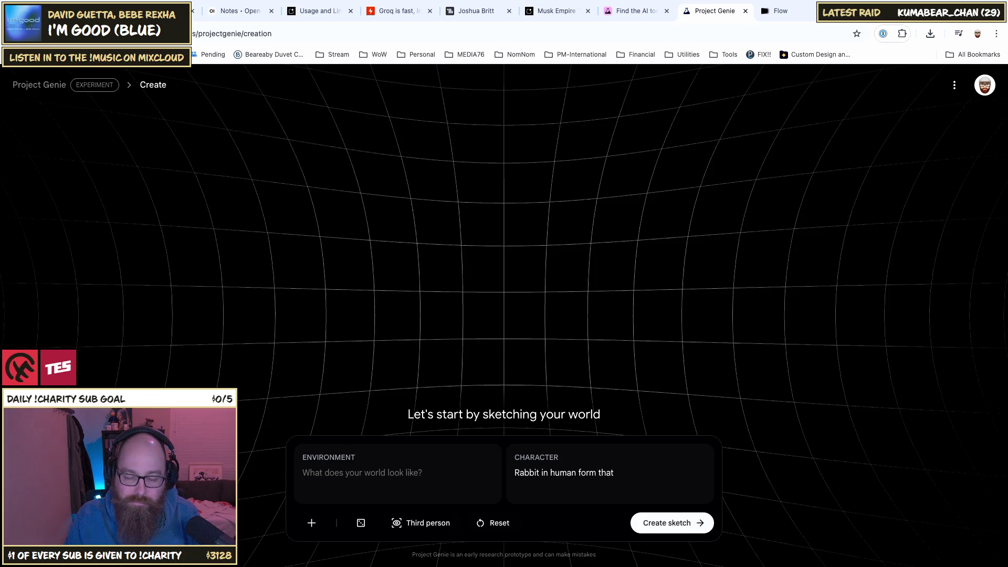
type("i")
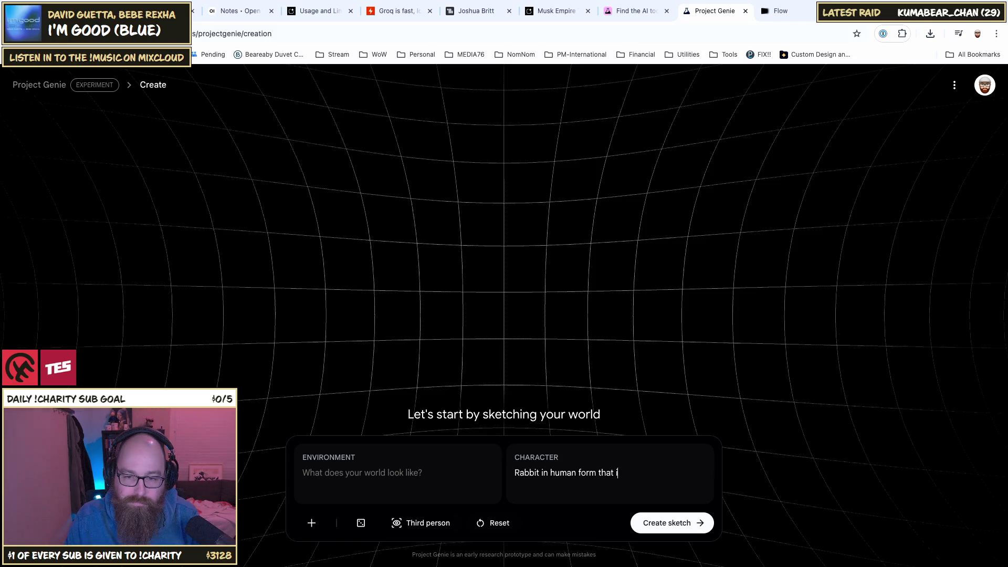
type("s dressed ")
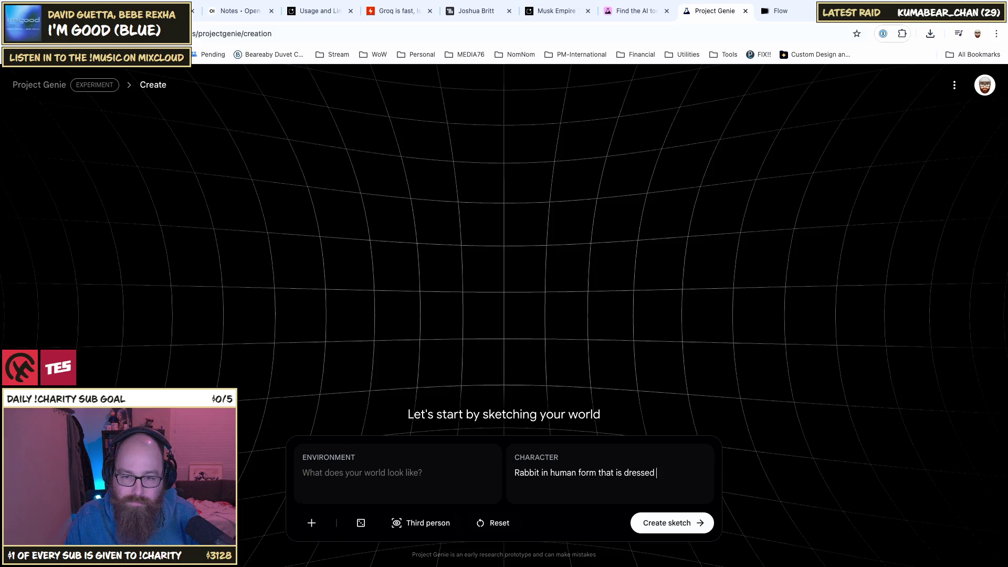
type("as a ")
type("pre")
type("ince")
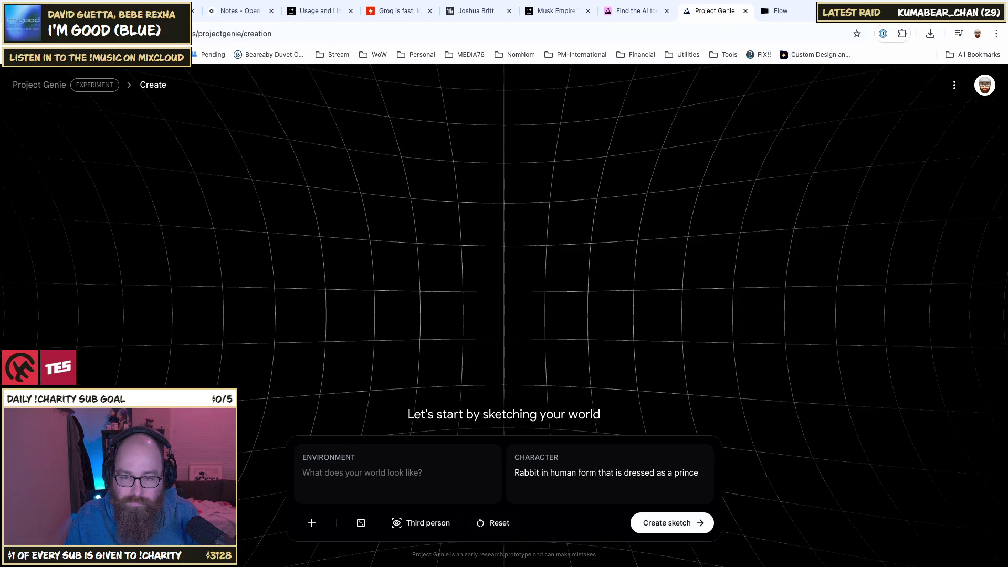
type("ss with ")
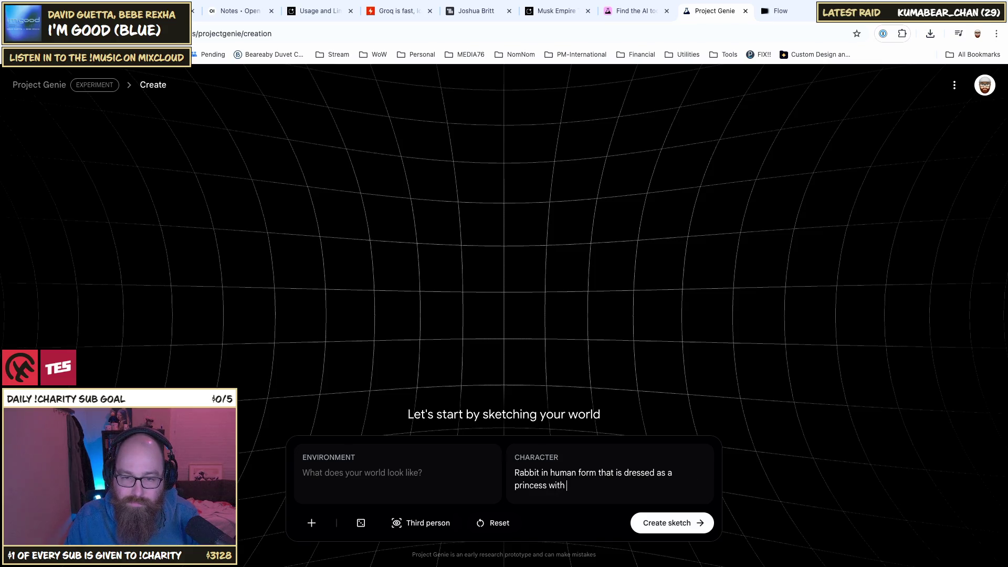
type("bun")
key("BackSpace")
key("BackSpace")
key("BackSpace")
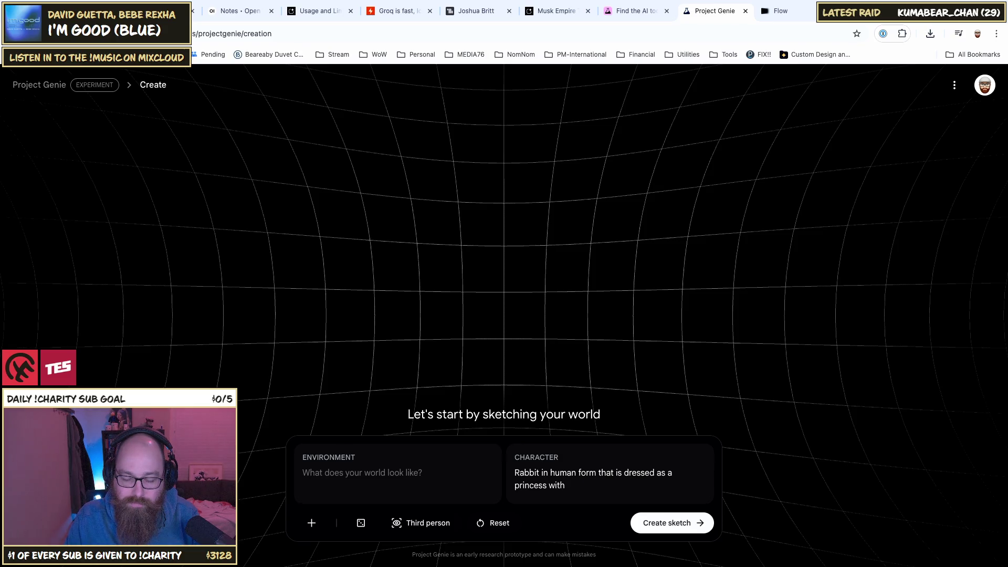
Step: Extend the character prompt with 'hair in bun. Holding a carrot themed laser beam sword'
type("a")
key("BackSpace")
type("ha")
key("BackSpace")
key("BackSpace")
type("bun")
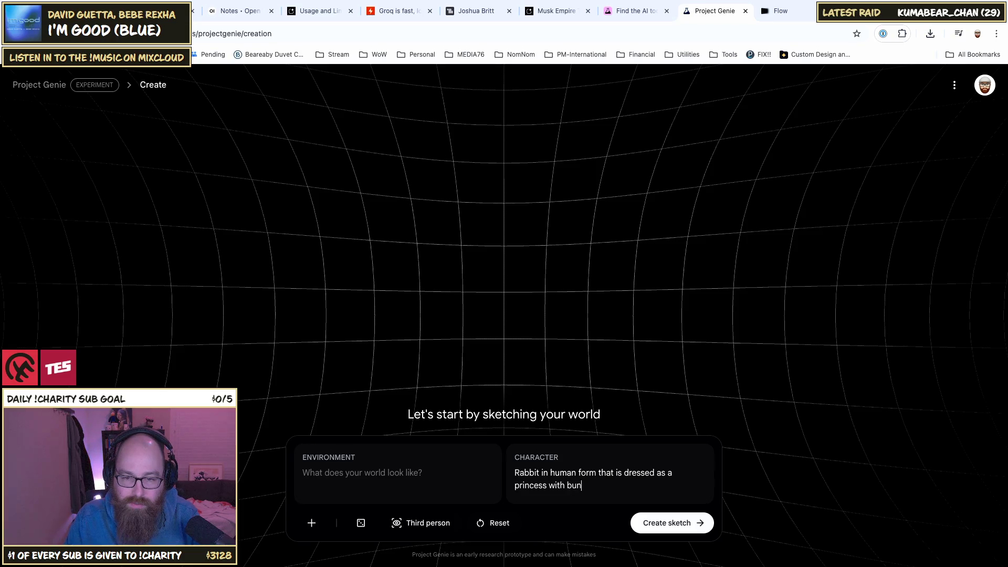
key("BackSpace")
key("BackSpace")
key("BackSpace")
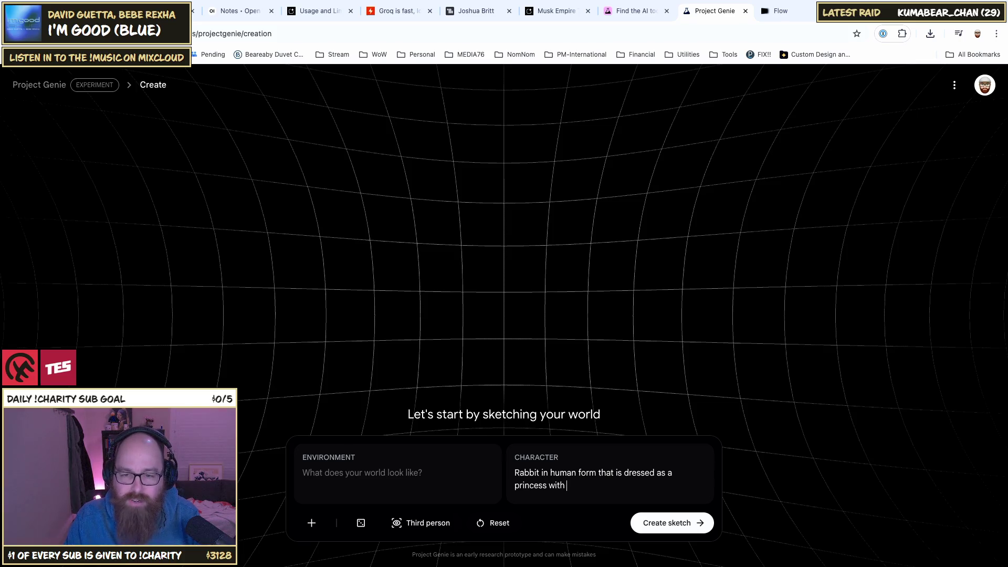
type("ha")
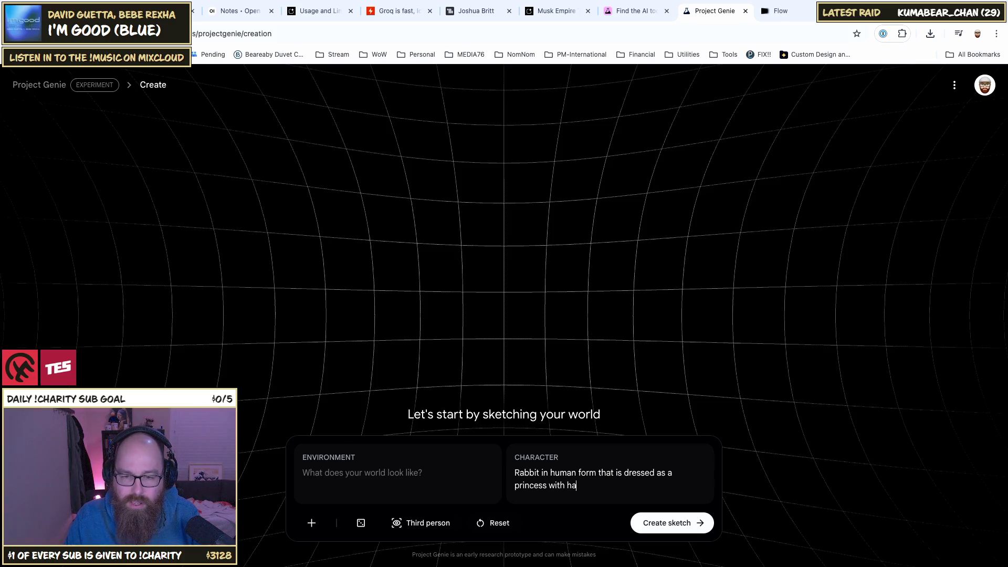
type("i in")
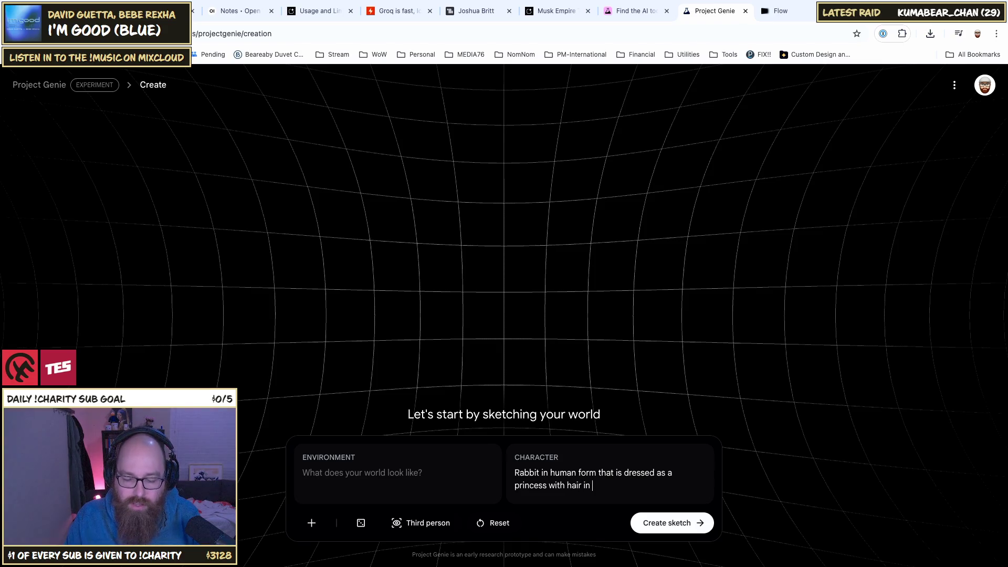
type("bun. ")
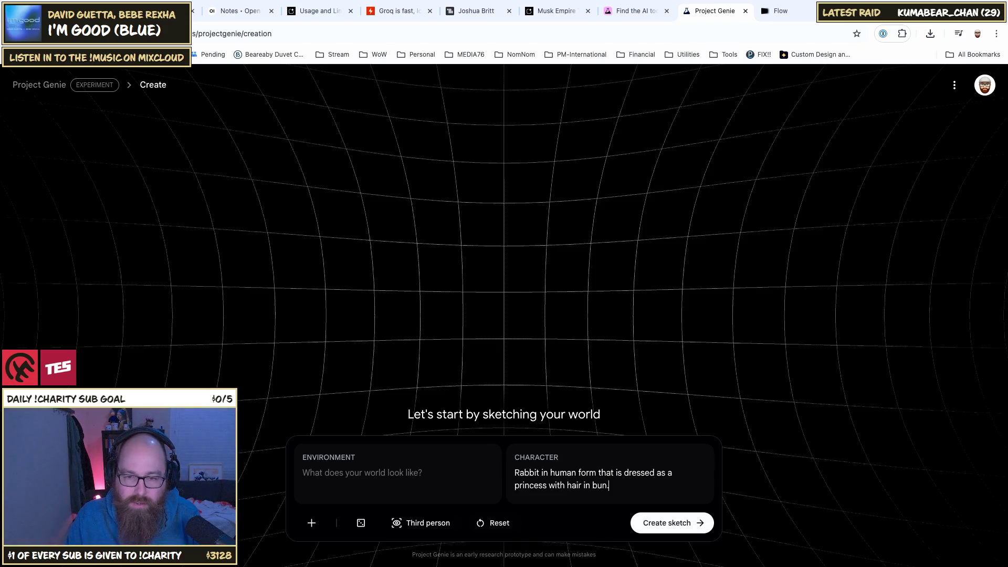
type("H")
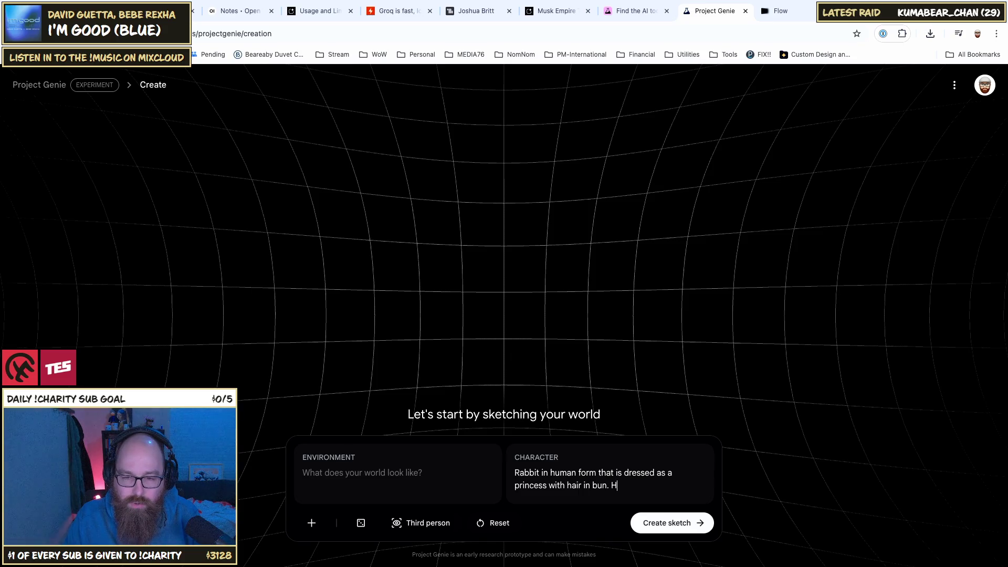
type("oding a ")
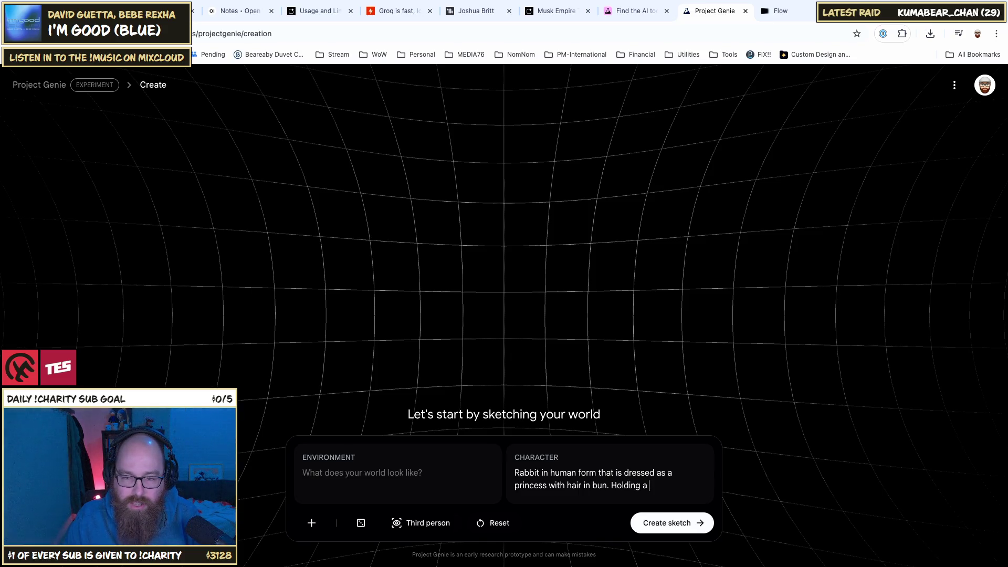
type("carrot the")
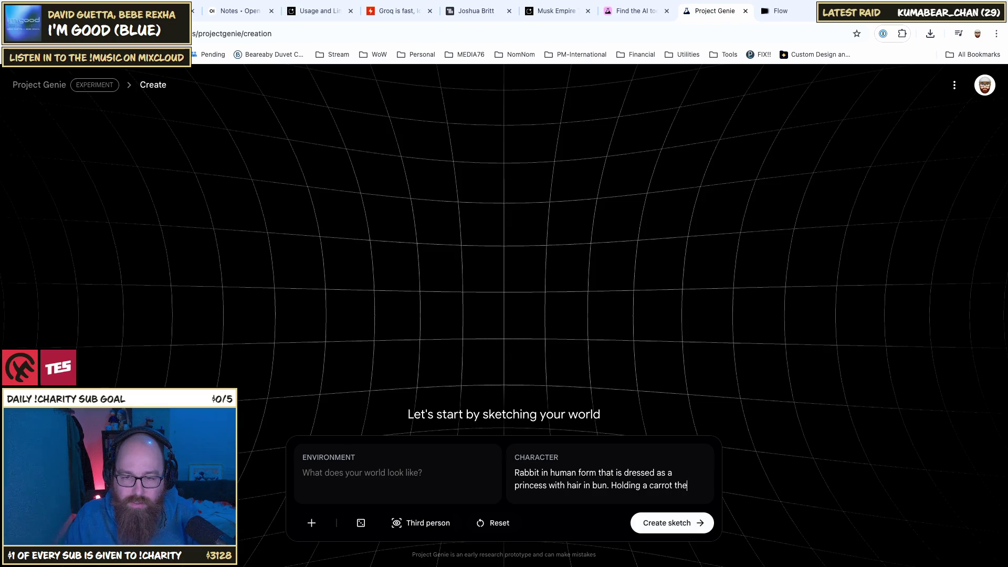
type("med l")
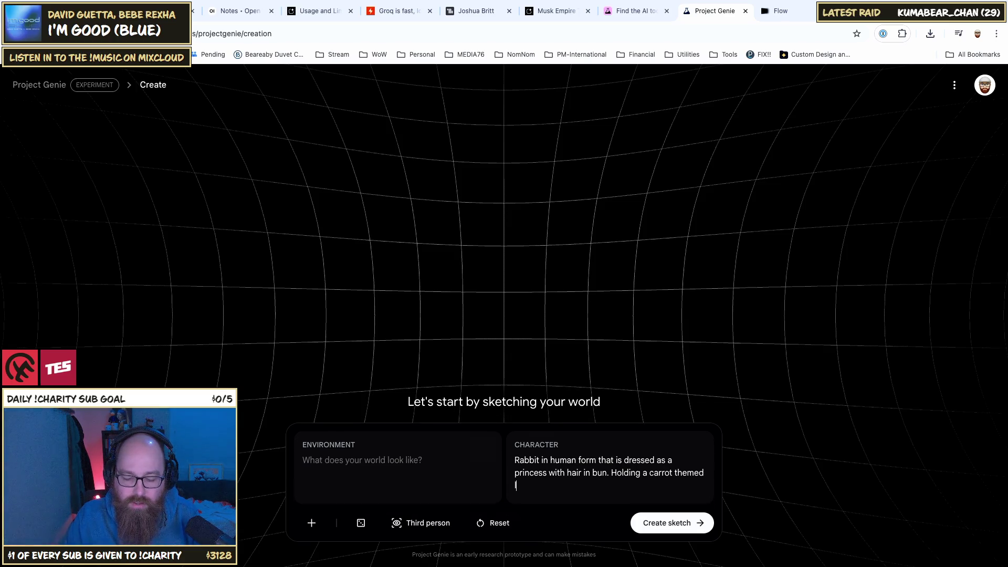
type("as")
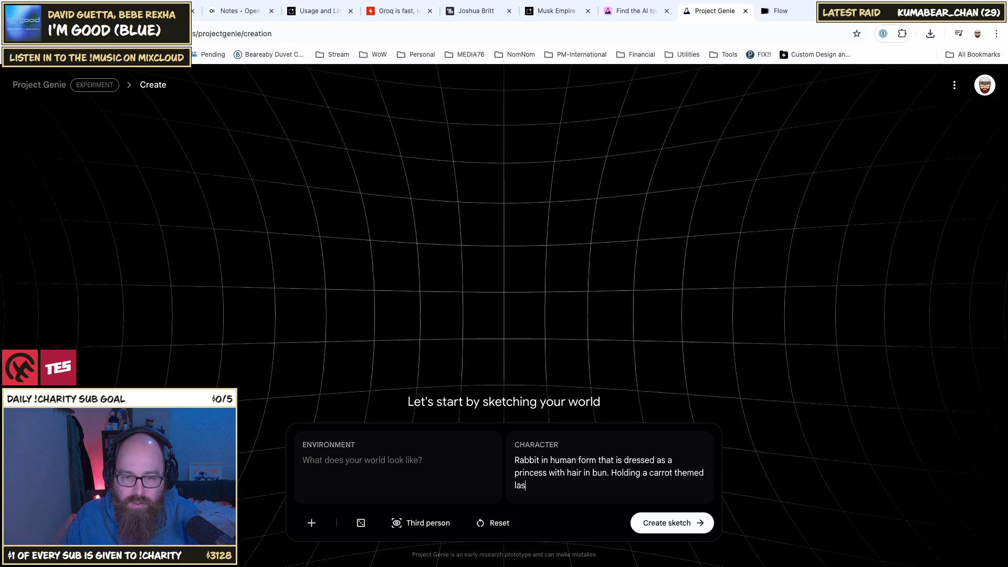
type("er beam swa")
type("rd")
key("BackSpace")
key("BackSpace")
key("BackSpace")
Step: Finish 'sword.' and begin the environment: 'Galactic themed hangar with blaster shots all around'
type("ord.")
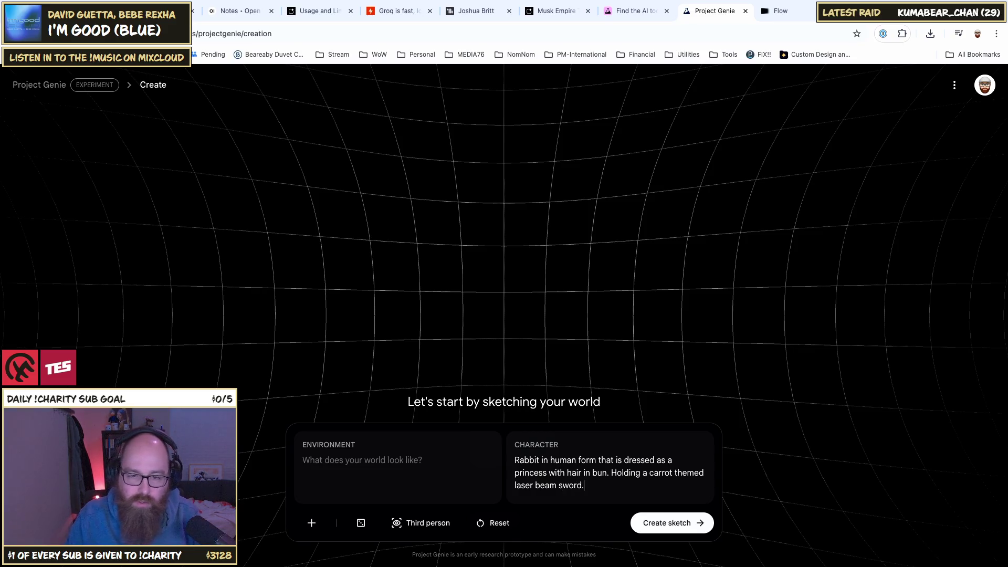
left_click(389, 475)
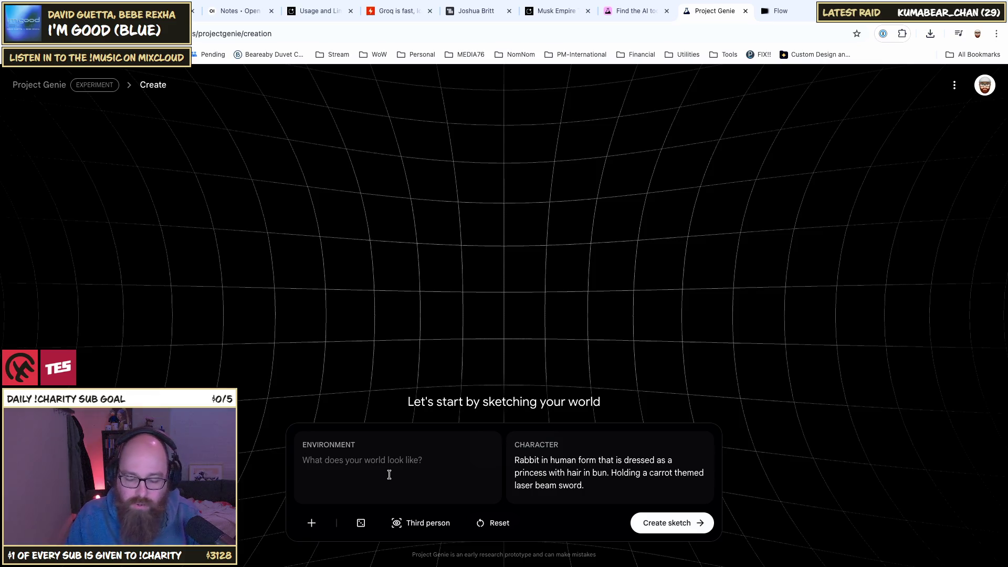
type("Galatic")
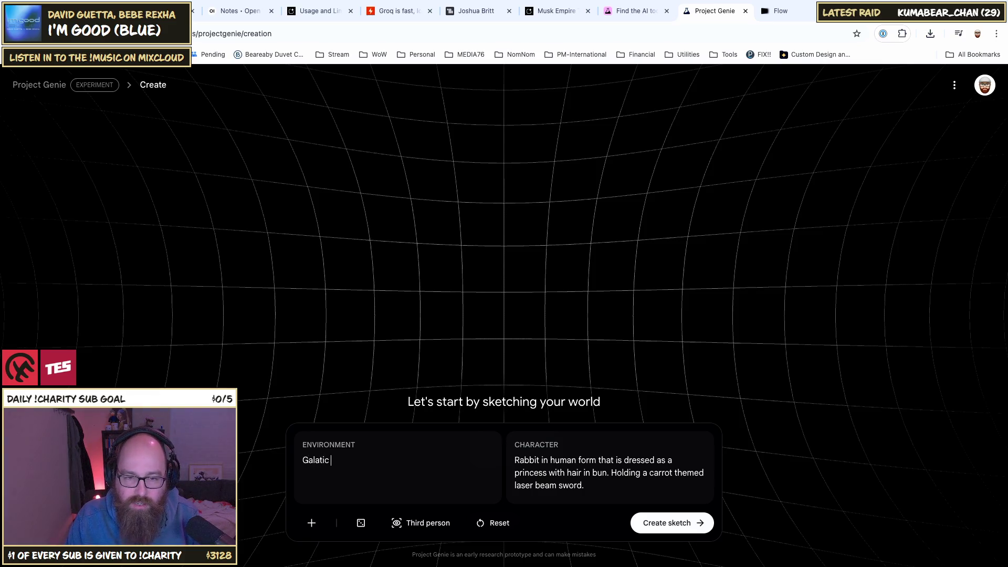
key("BackSpace")
key("BackSpace")
key("BackSpace")
type("c")
type("actic")
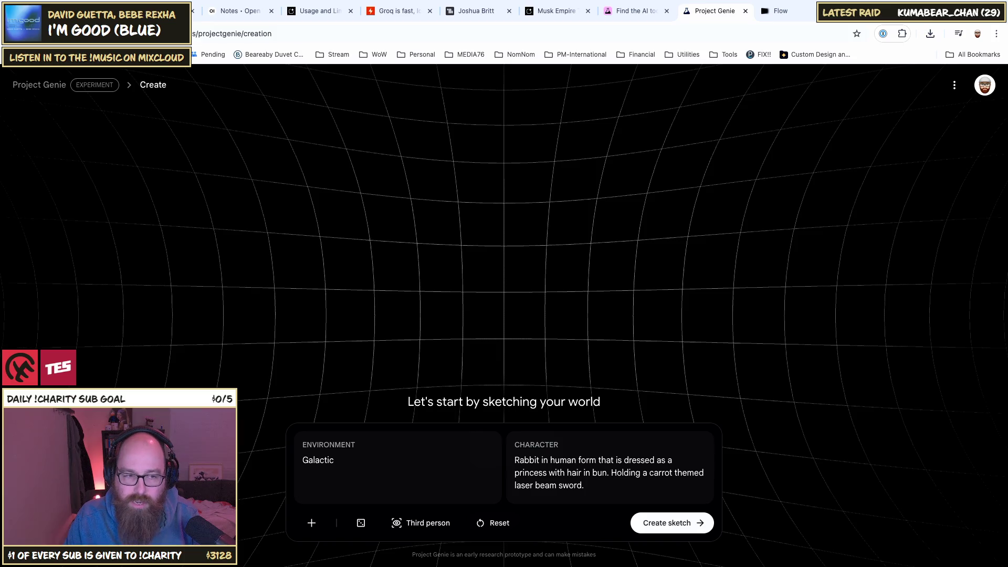
type("themed hanger")
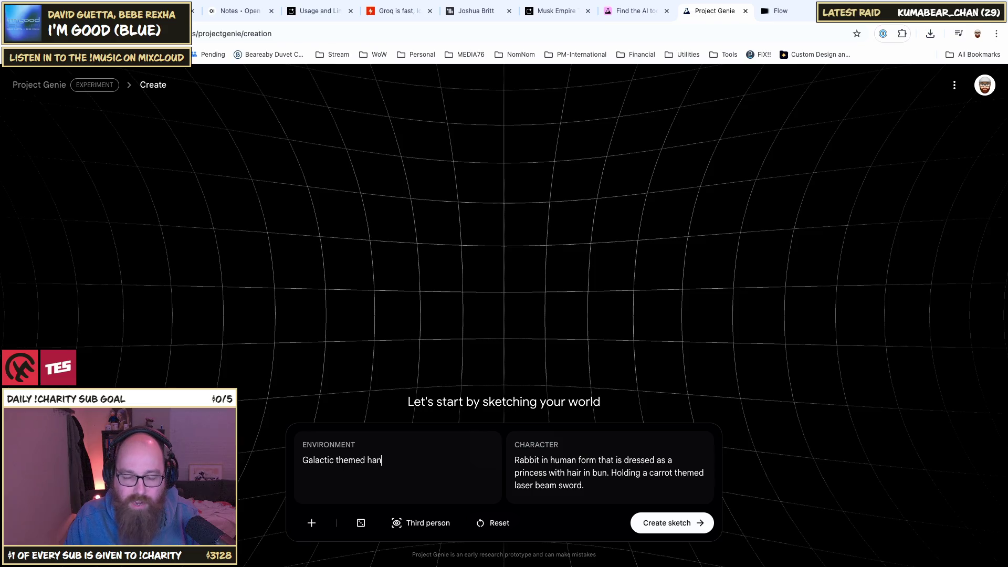
type(" with blaster shots ")
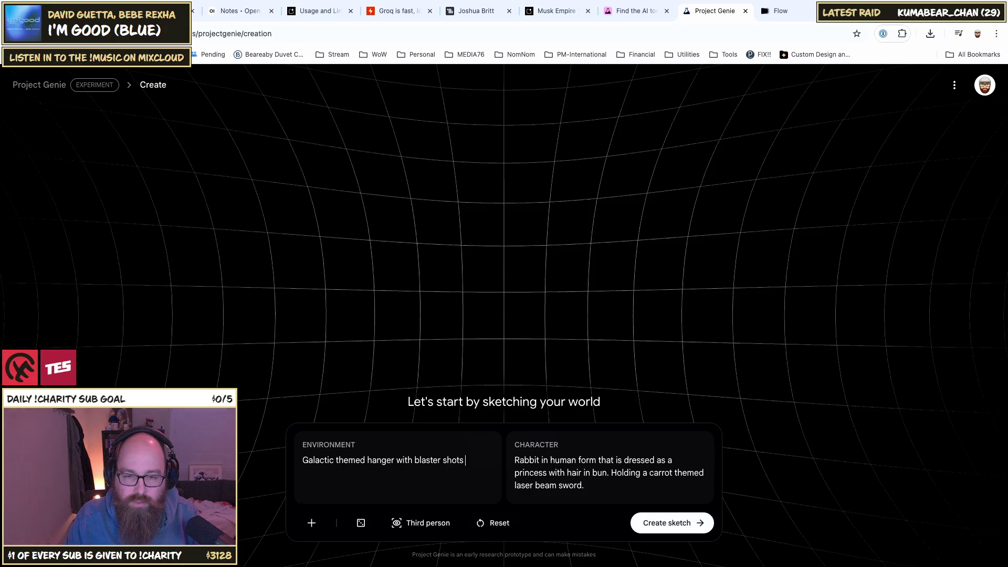
type("all around")
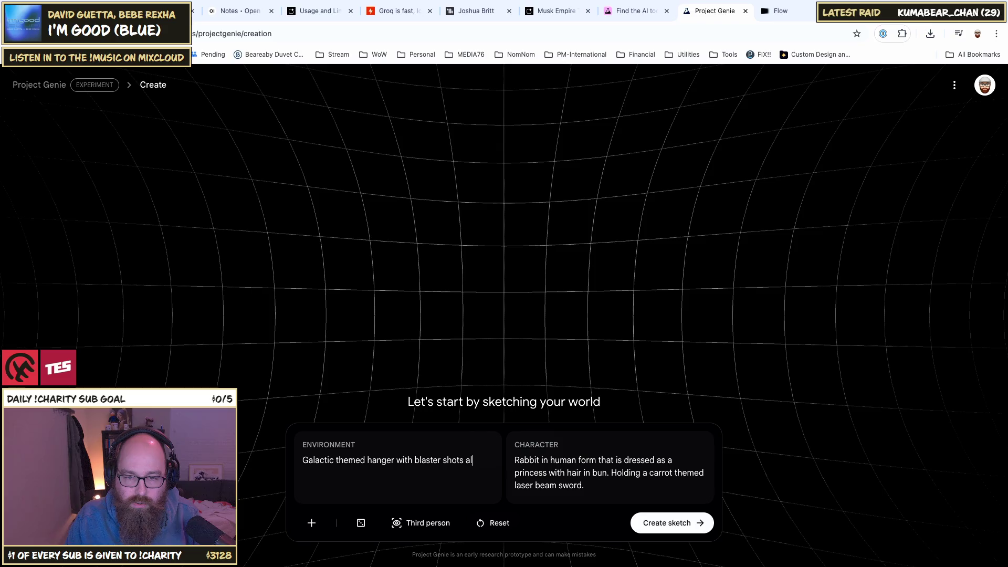
Step: End the environment with '. With a spaceship.' and create the sketch
key("BackSpace")
type(". ")
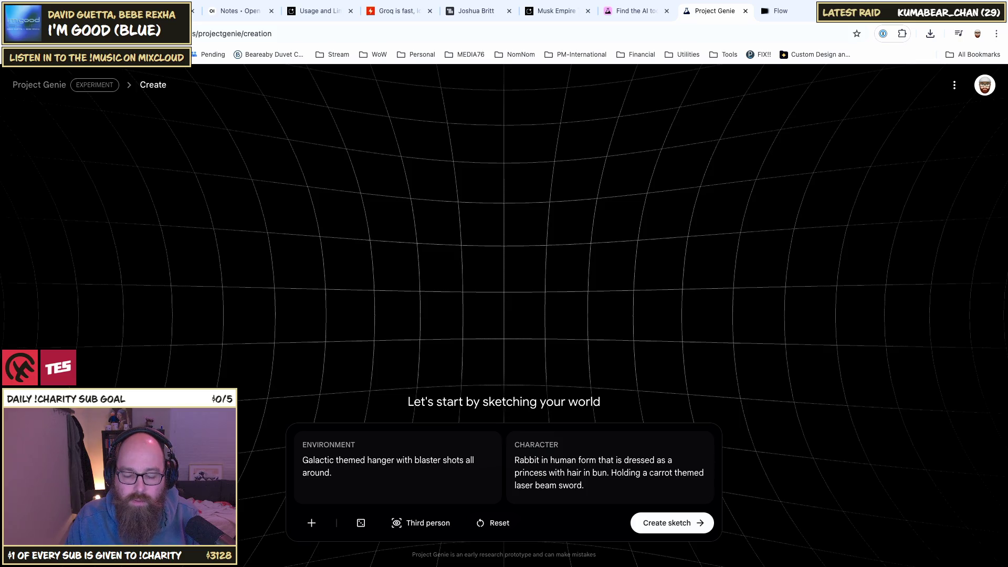
type("With a sha")
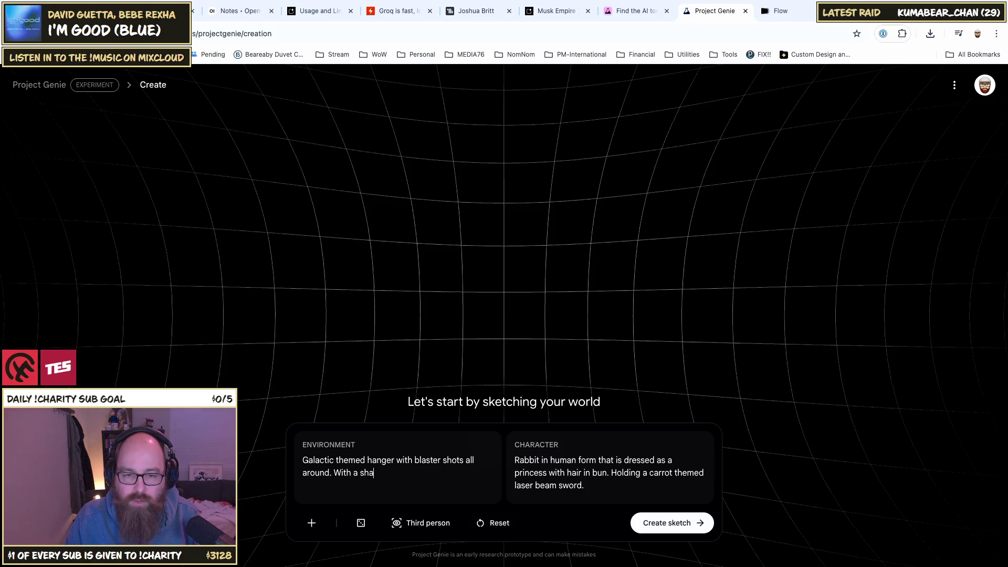
key("BackSpace")
key("BackSpace")
type("pace")
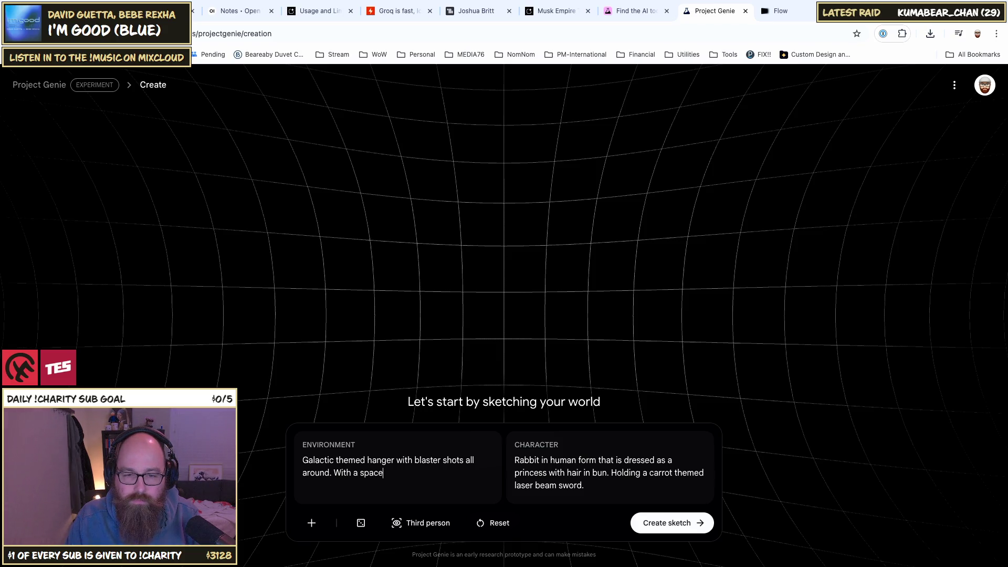
type("shit.")
type("p")
type(".")
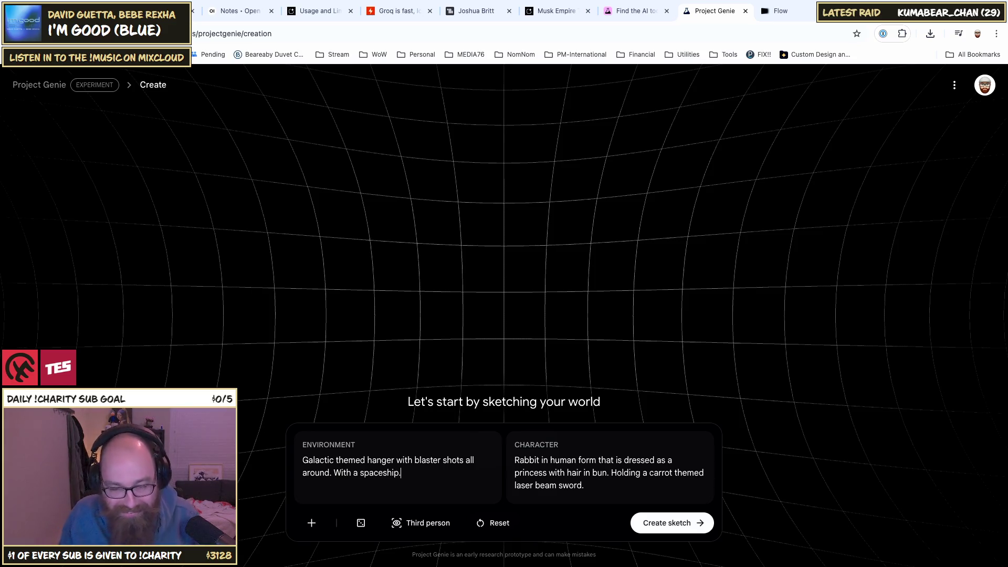
left_click(671, 519)
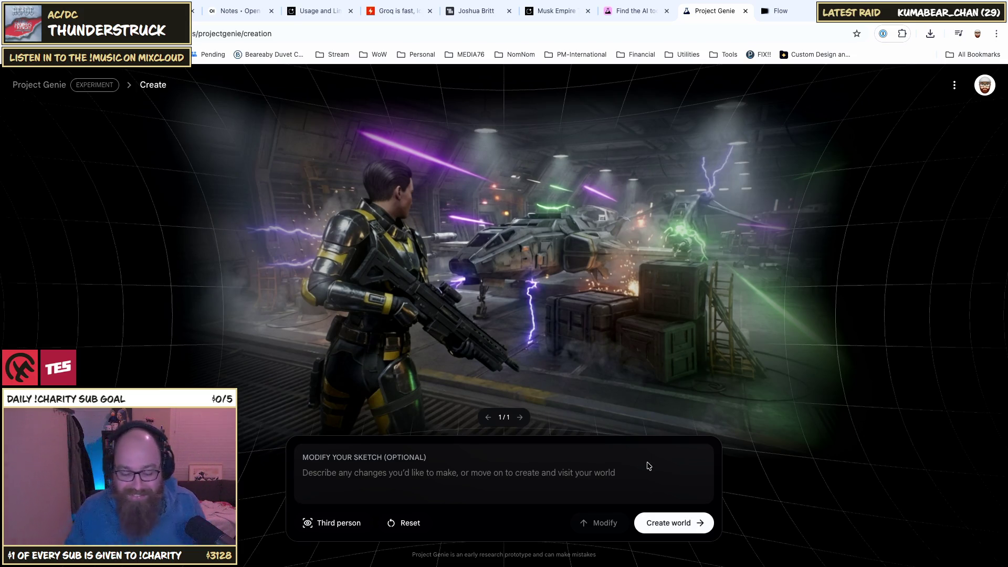
Step: Once the soldier-in-hangar sketch appears, place the cursor in the Modify your sketch field
left_click(402, 478)
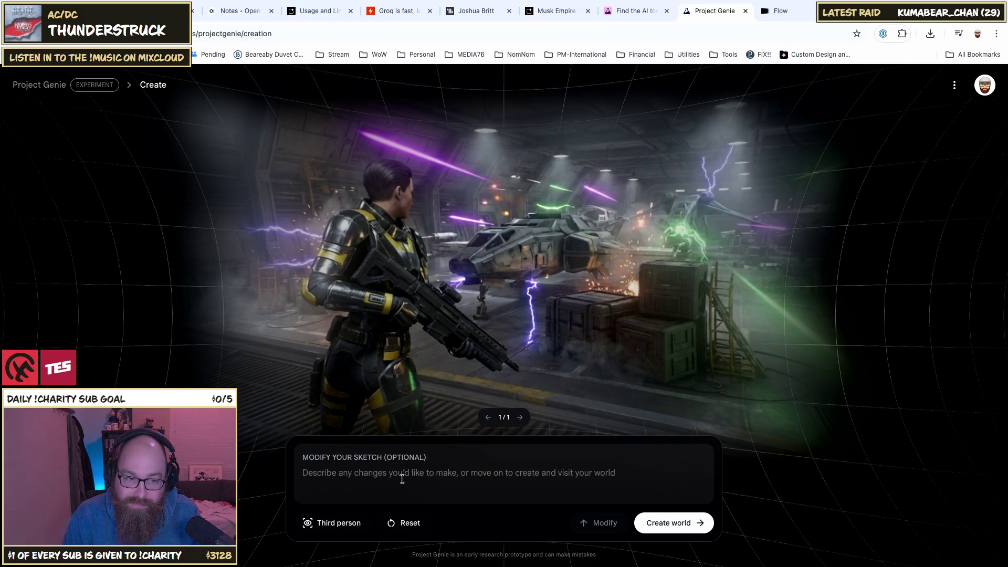
Step: Submit 'Change the character to a cartoon rabbit in a robe with a bun for hair. Carrot themed laser sword.'
type("Chn")
key("BackSpace")
key("BackSpace")
key("BackSpace")
type("Change")
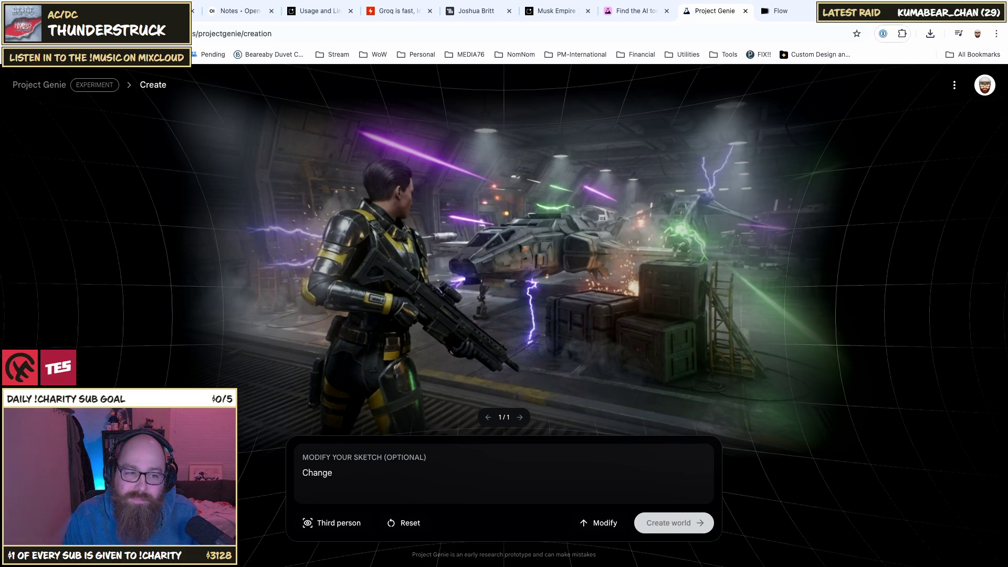
type(" the ")
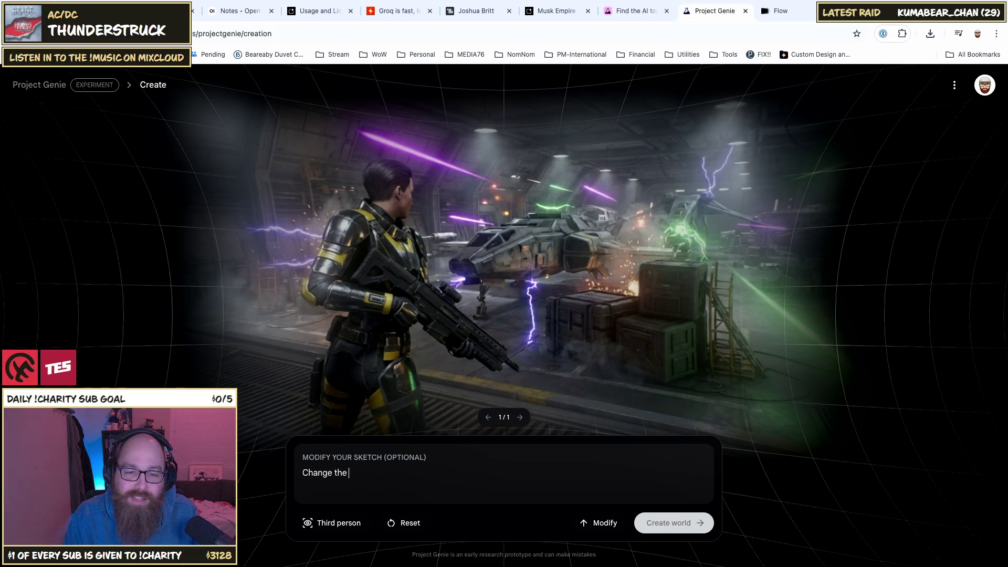
type("character to a")
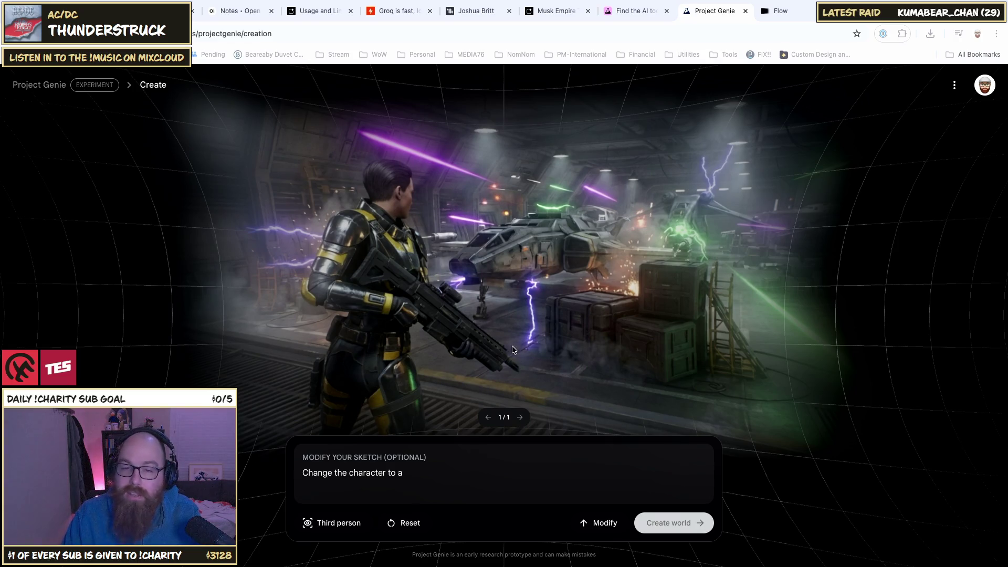
type("a rab")
key("BackSpace")
key("BackSpace")
key("BackSpace")
type("cartoo")
type("n ra")
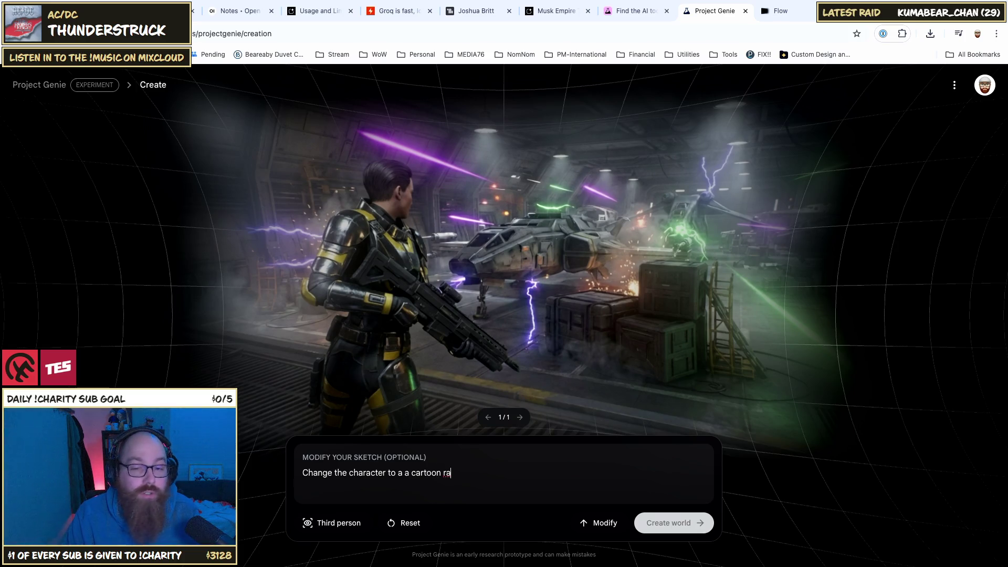
type("bbit ")
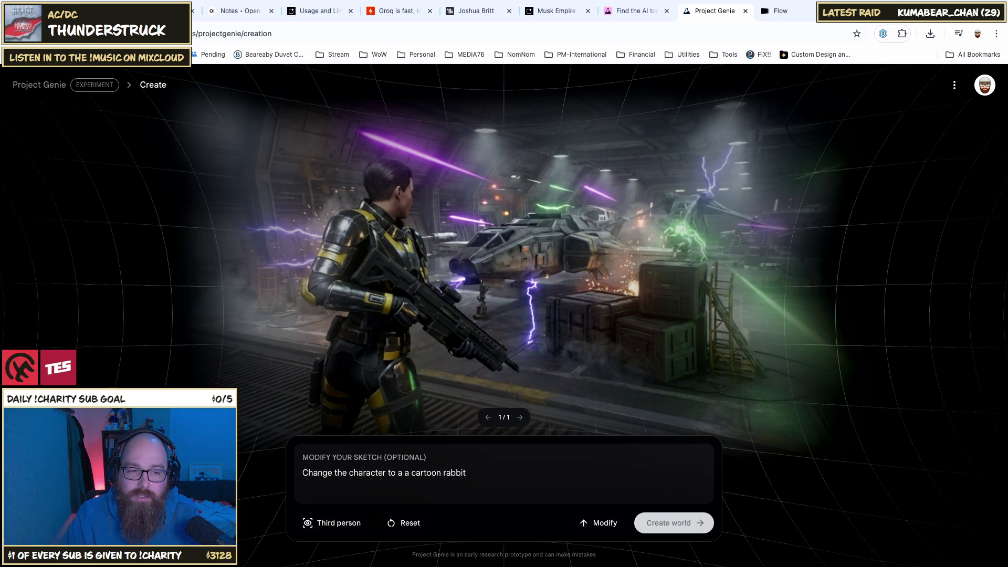
type("in a robe")
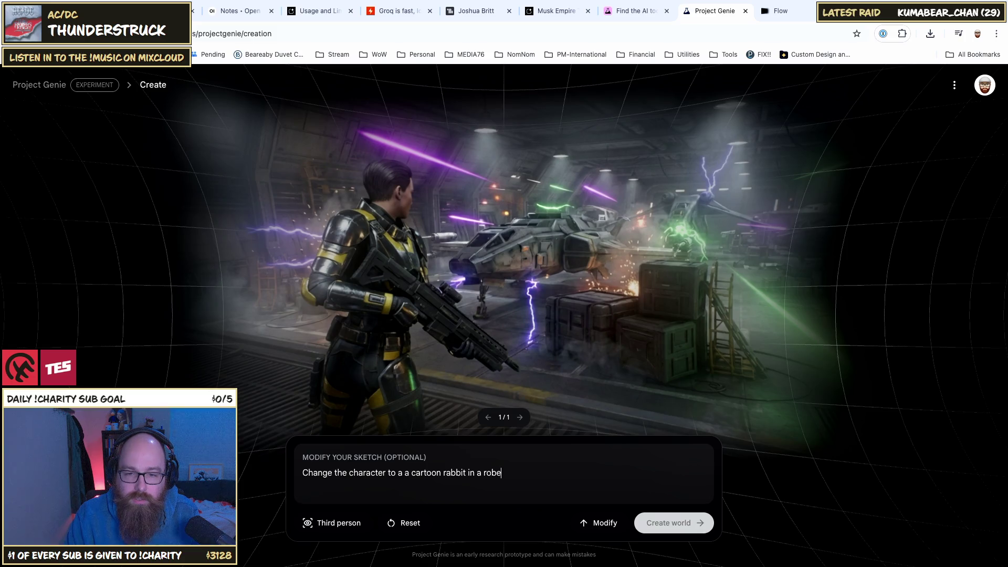
type(" with ")
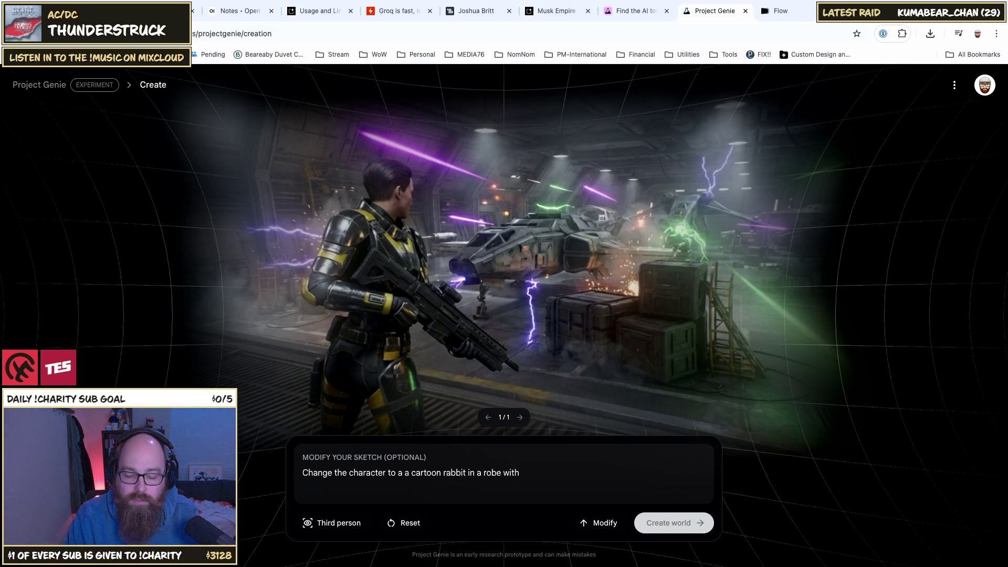
type("a bun for a")
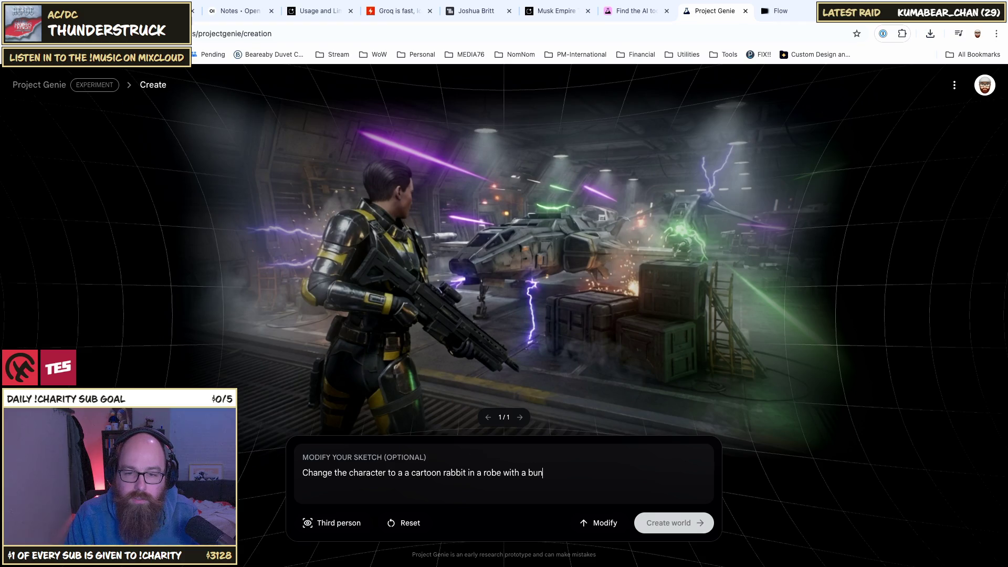
key("BackSpace")
type("hair.")
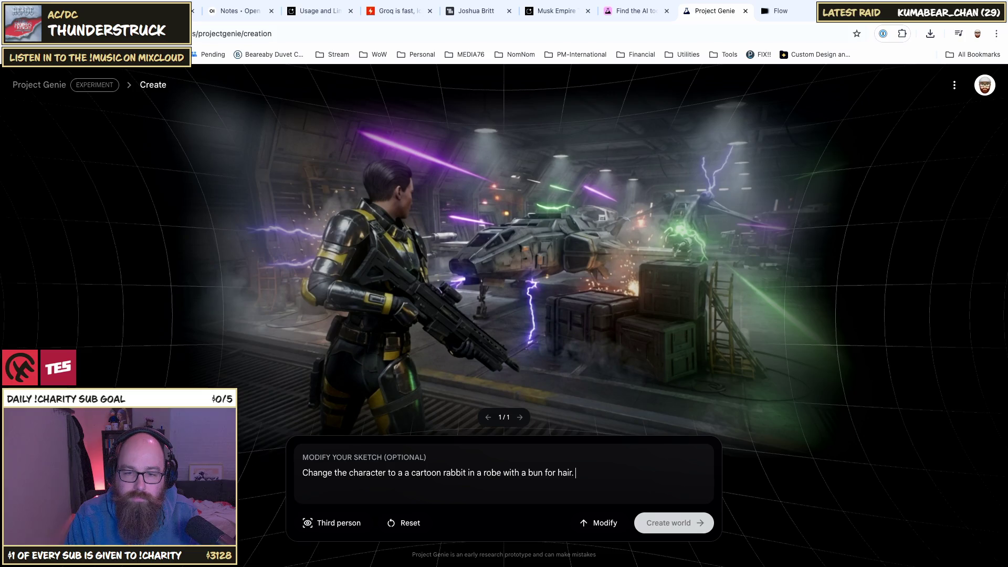
type(" Carrot")
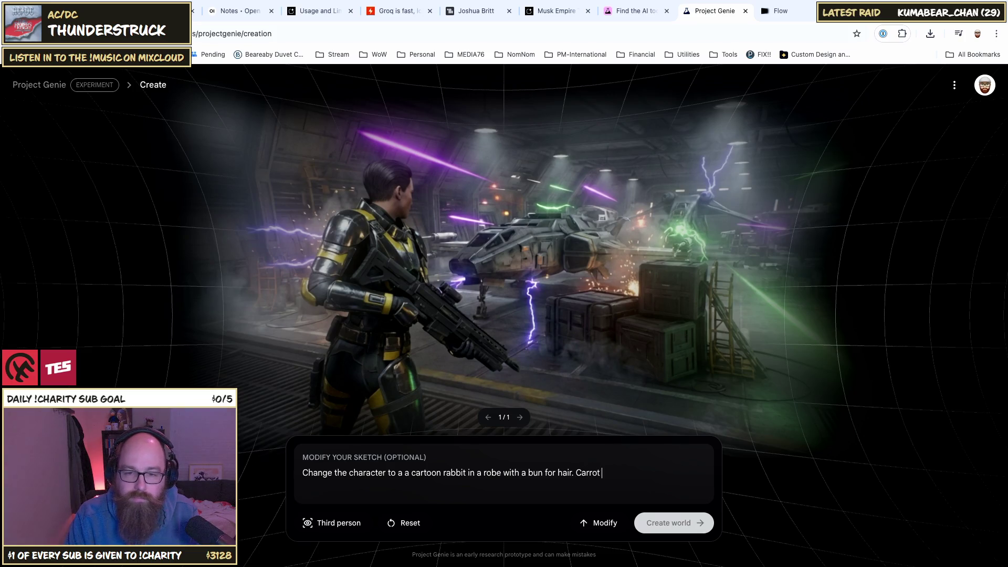
type(" themed laser")
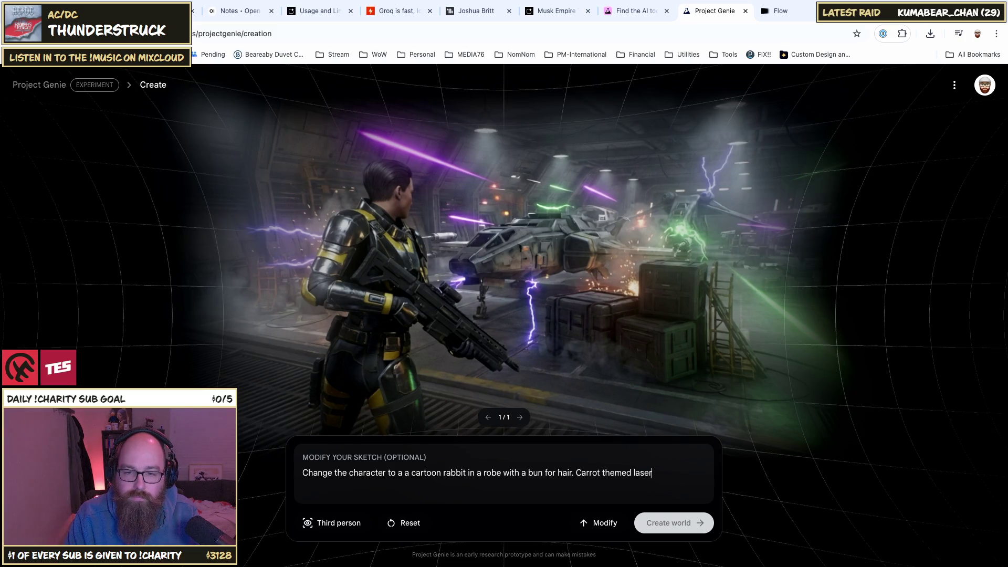
type(" sword.")
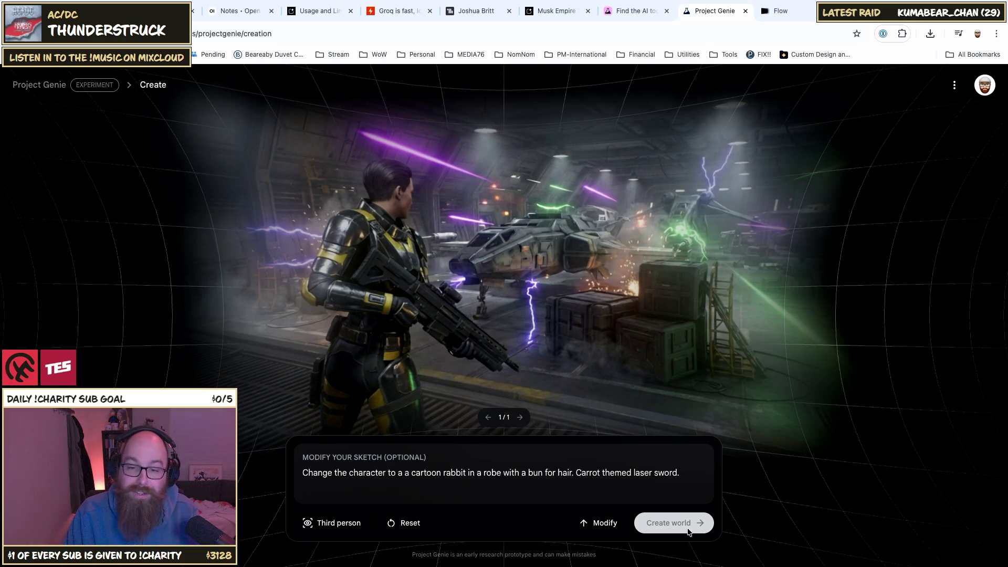
left_click(610, 524)
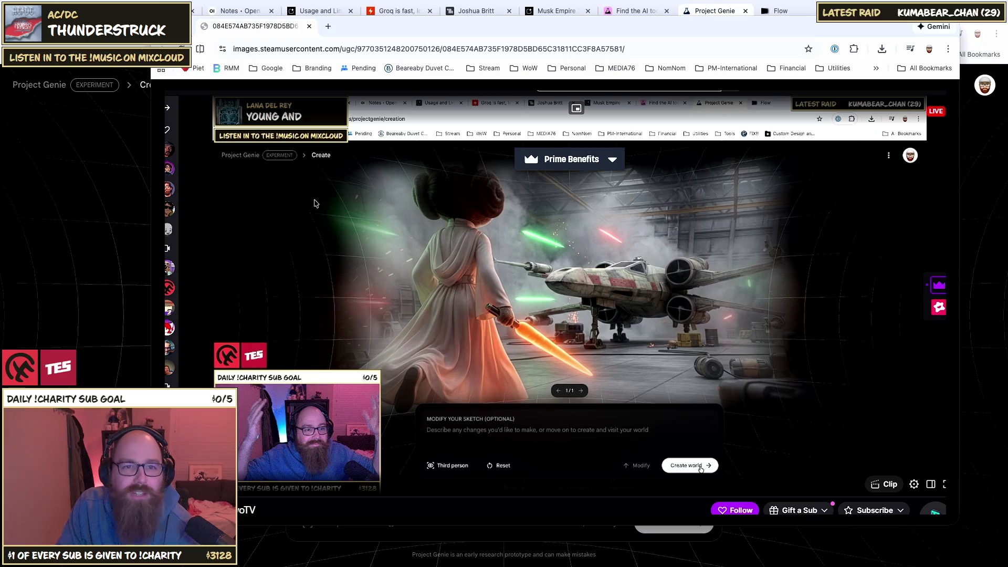
Step: Close the overlapping image window and let sketch version 2/2 finish generating
key("ctrl+w")
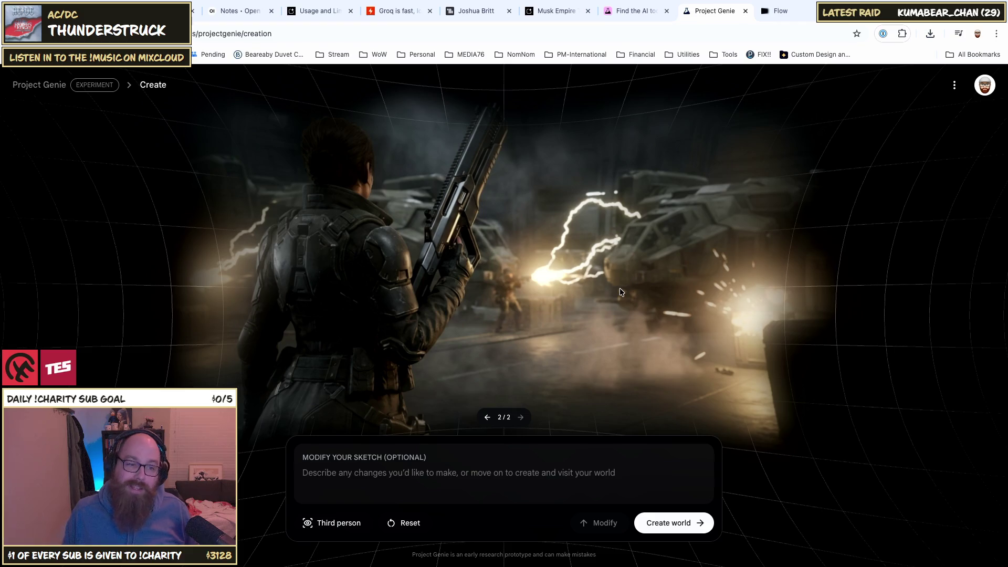
Step: Reset to a fresh Create page and type the environment 'Spaceshits 2082.'
left_click(70, 86)
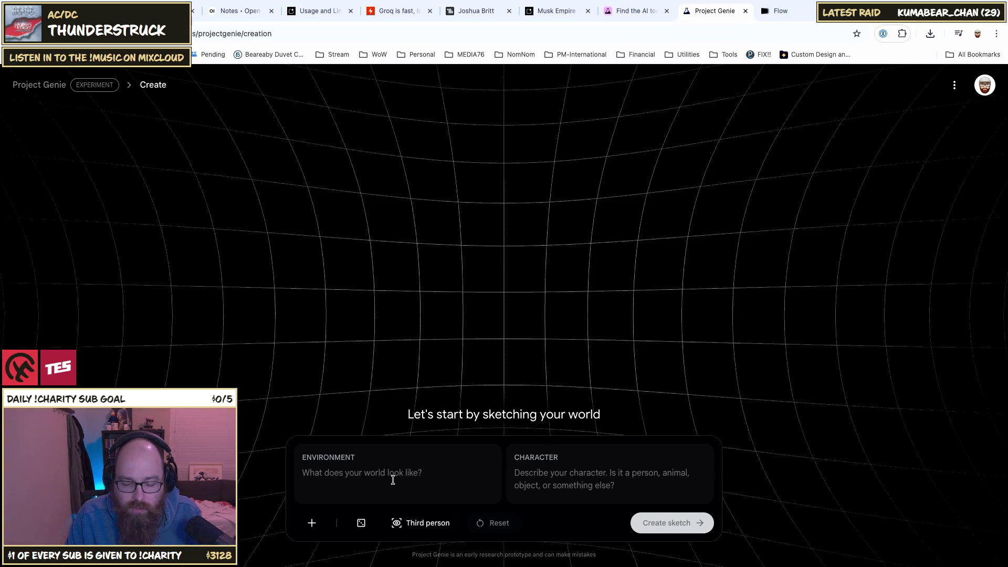
type("Space")
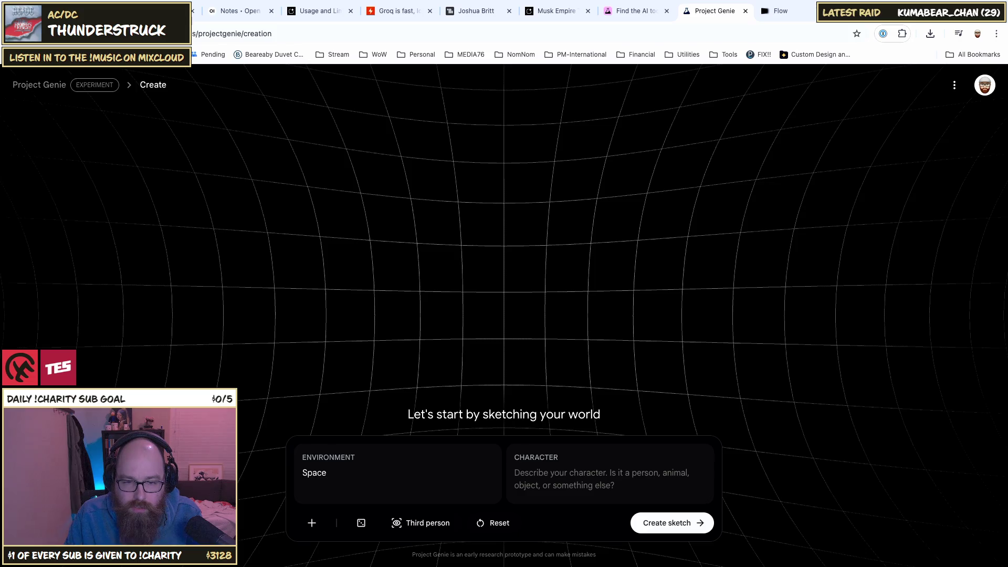
type("shits 30")
key("BackSpace")
type("0")
key("BackSpace")
type("0")
key("BackSpace")
key("BackSpace")
type("2082")
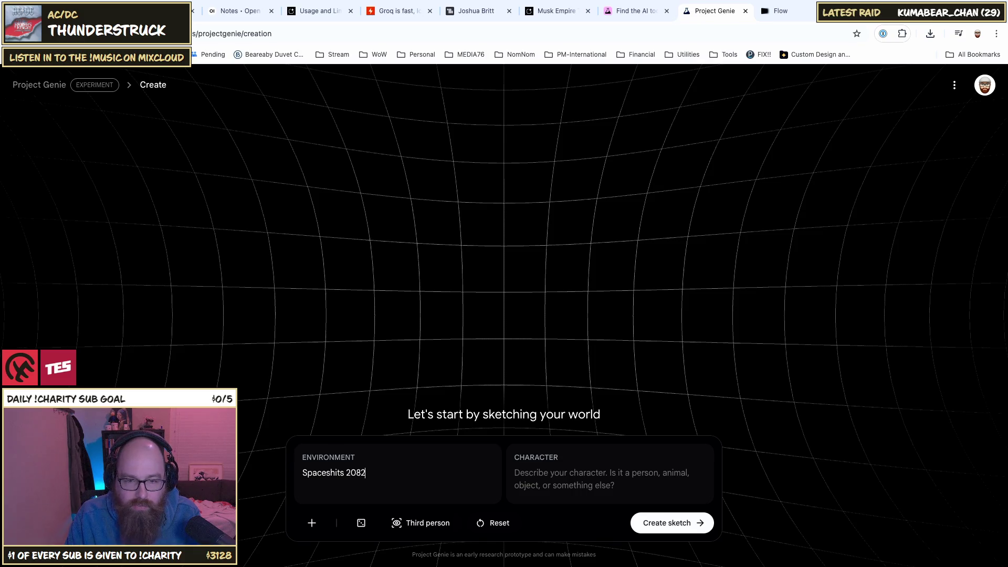
key("BackSpace")
type("2.")
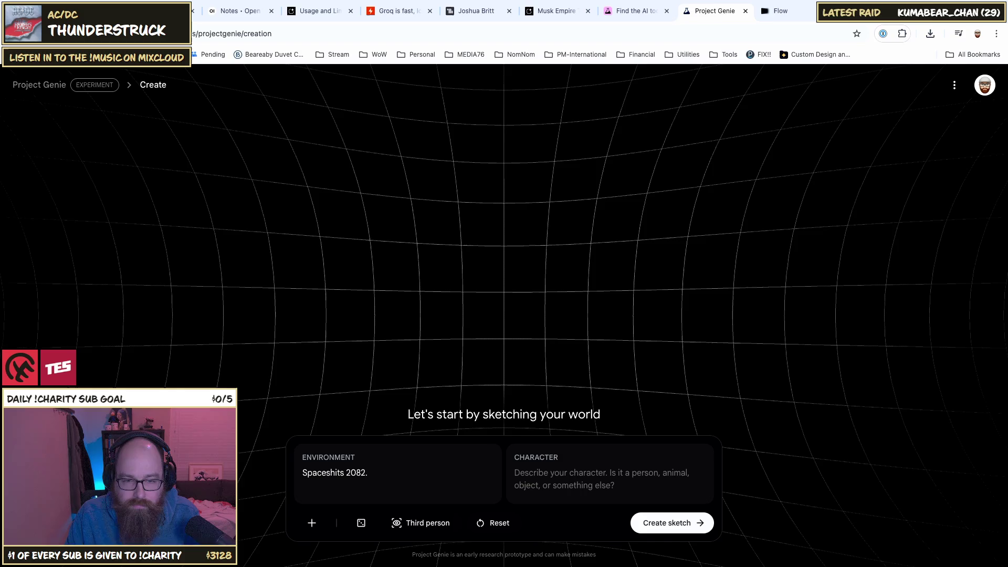
Step: Continue the environment with 'The world has run out of toliet' and request spelling suggestions
type("The")
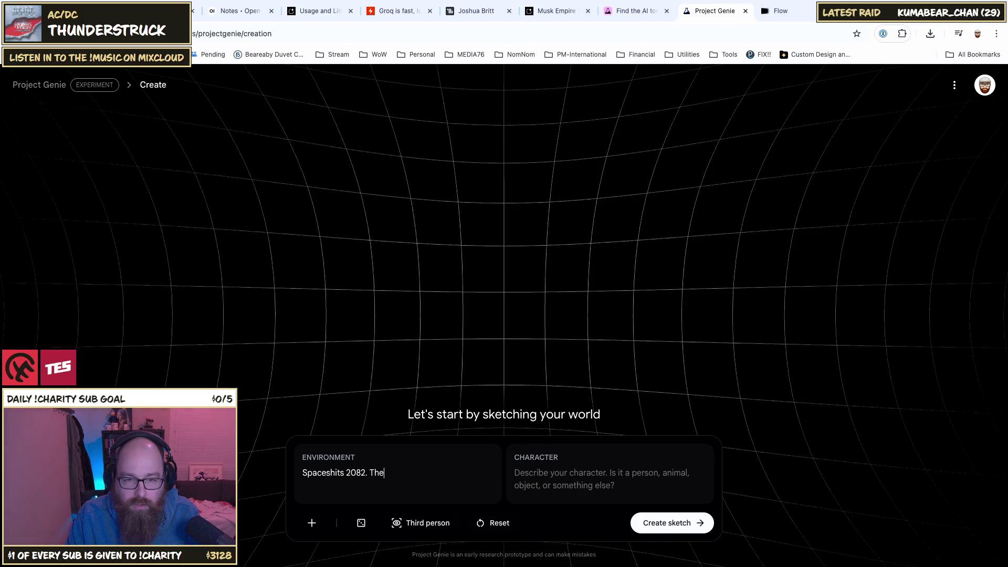
type(" worlds")
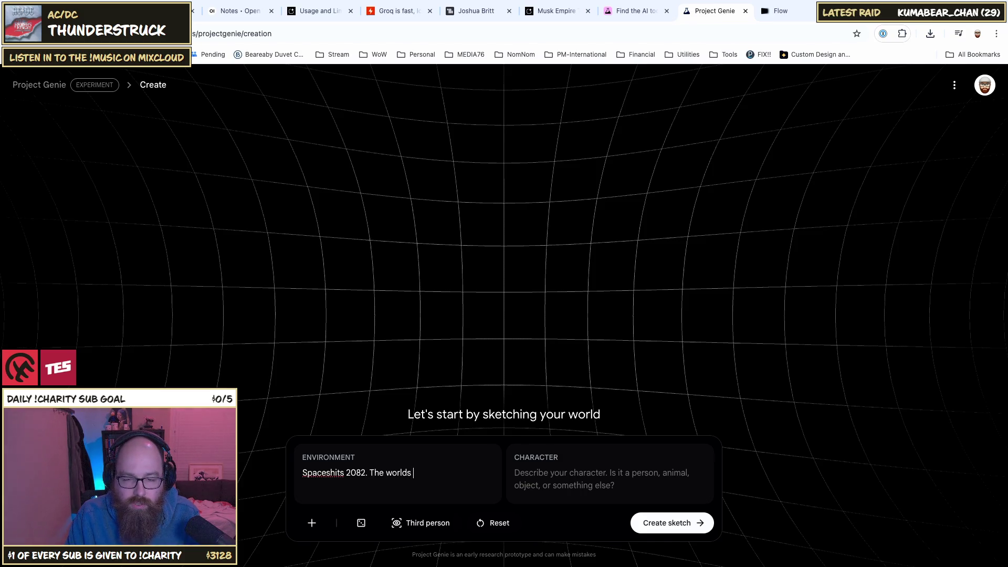
key("BackSpace")
type("has run out of toliet ")
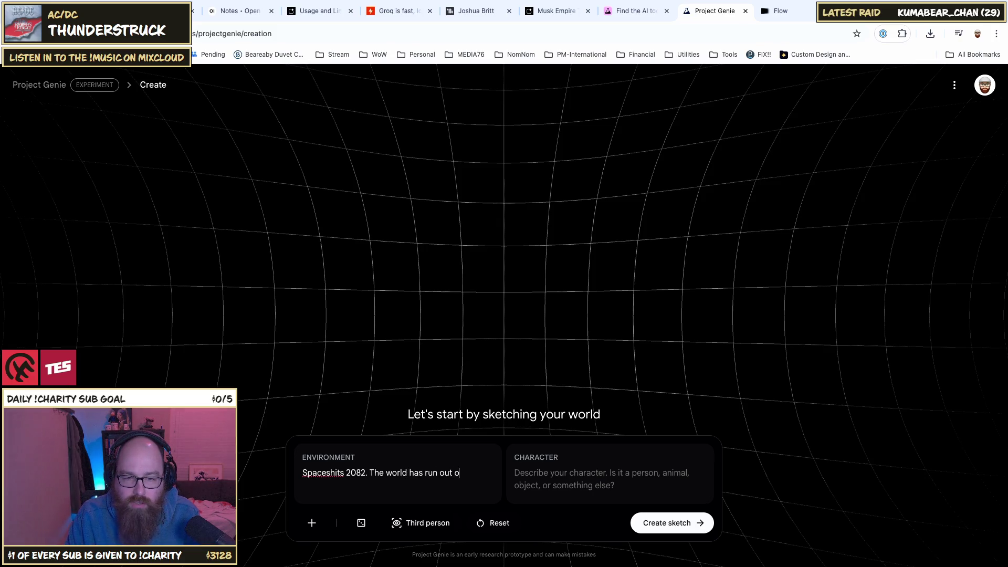
type("pap")
key("BackSpace")
key("BackSpace")
key("BackSpace")
type("il")
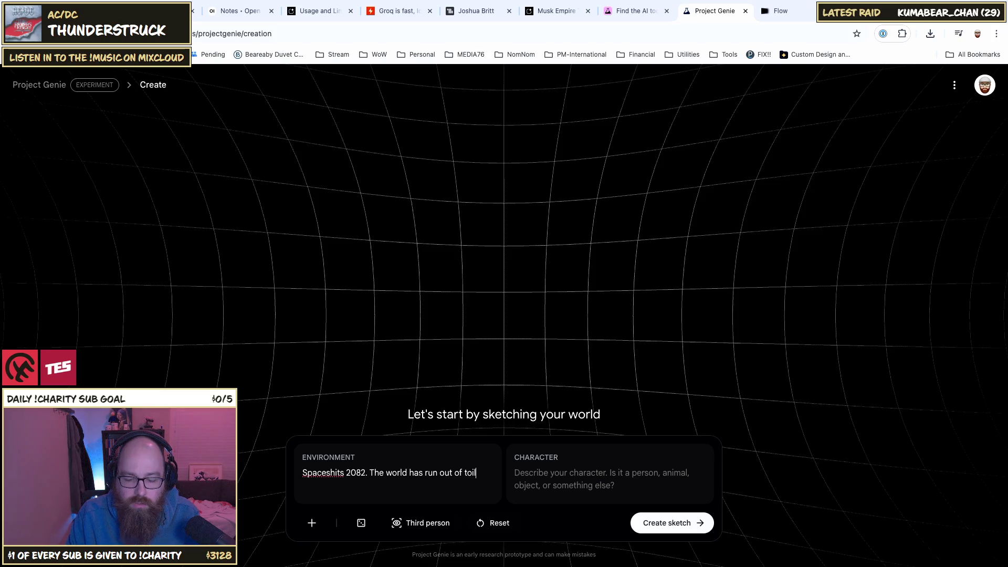
key("BackSpace")
key("BackSpace")
type("liet")
left_click(471, 473)
type("i")
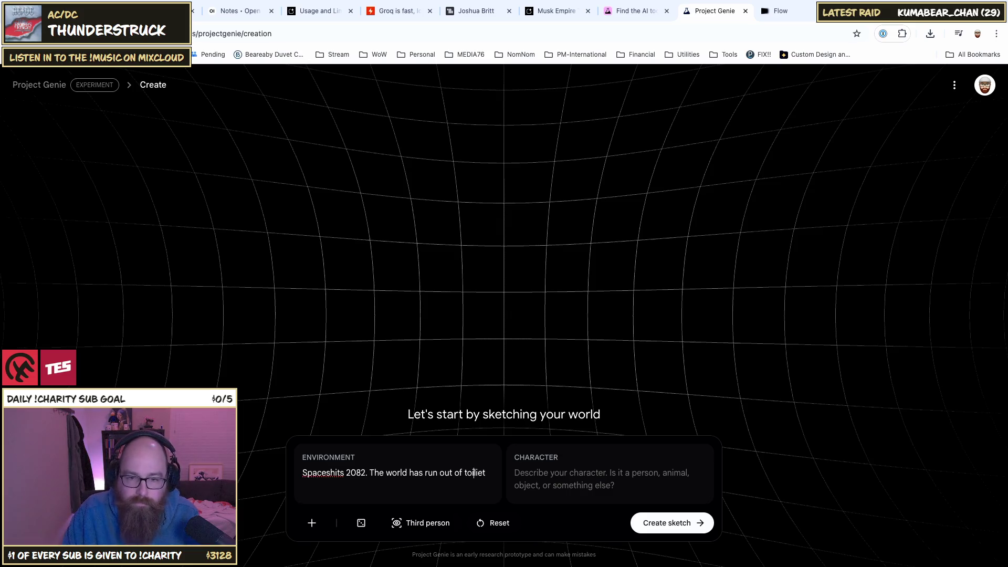
key("BackSpace")
key("BackSpace")
key("BackSpace")
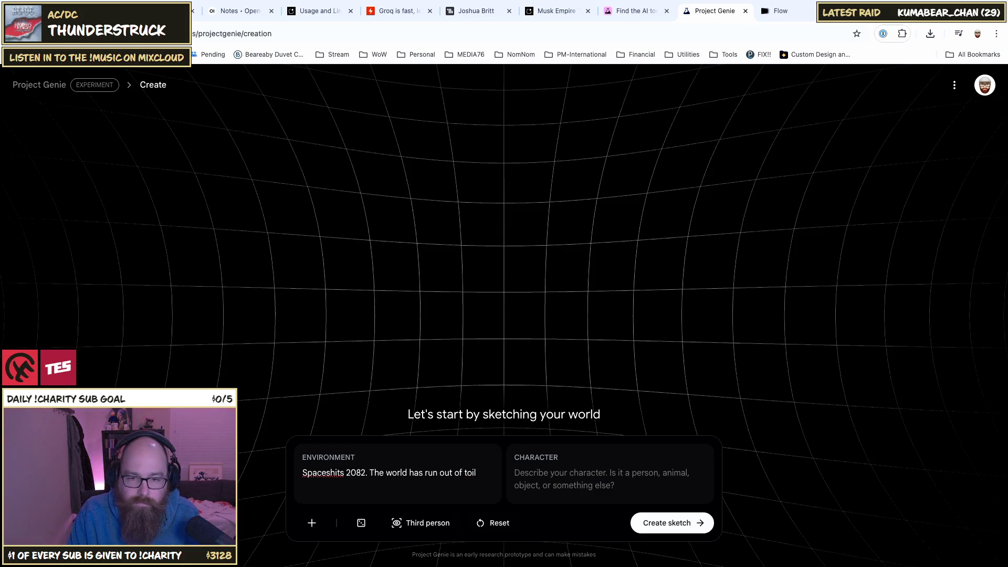
type("iet")
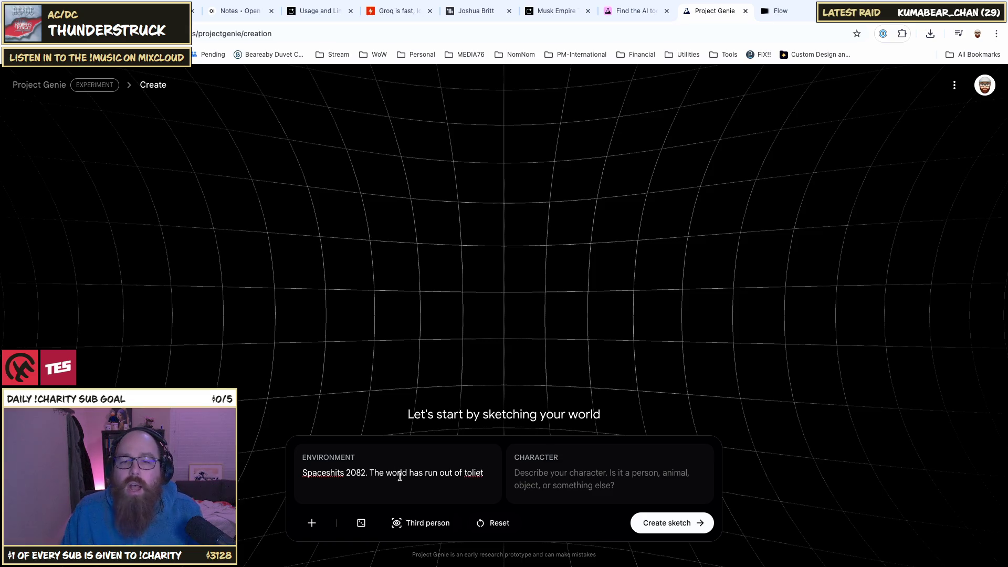
right_click(465, 473)
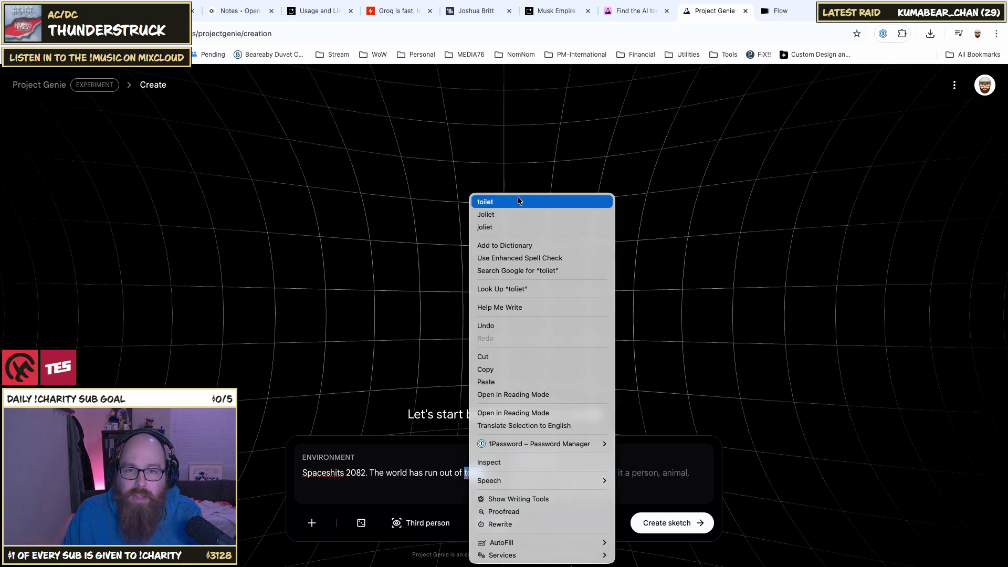
Step: Correct the spelling to 'toilet paper' and end the environment prompt with 'Comical.'
left_click(596, 510)
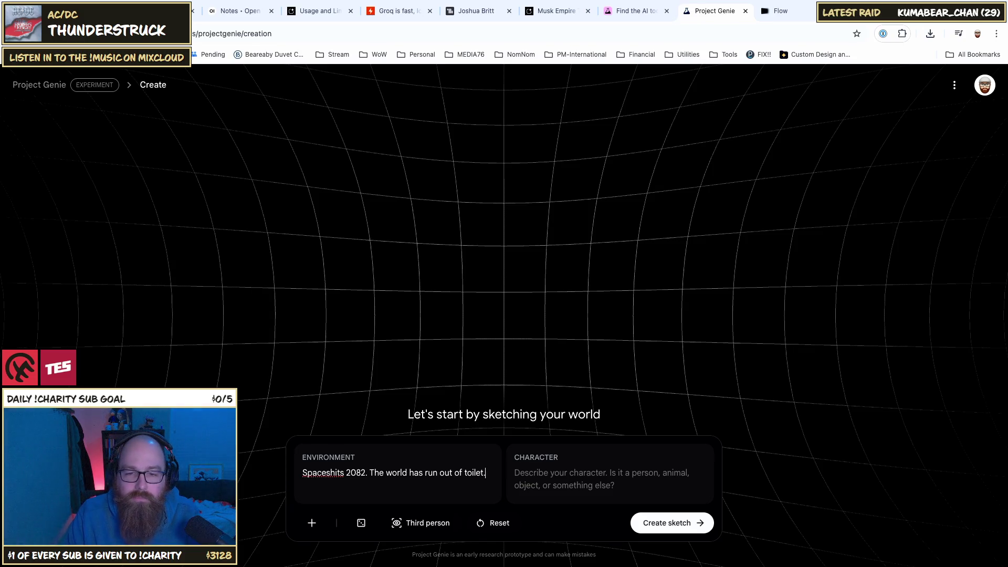
key("BackSpace")
key("BackSpace")
type("paper")
key("BackSpace")
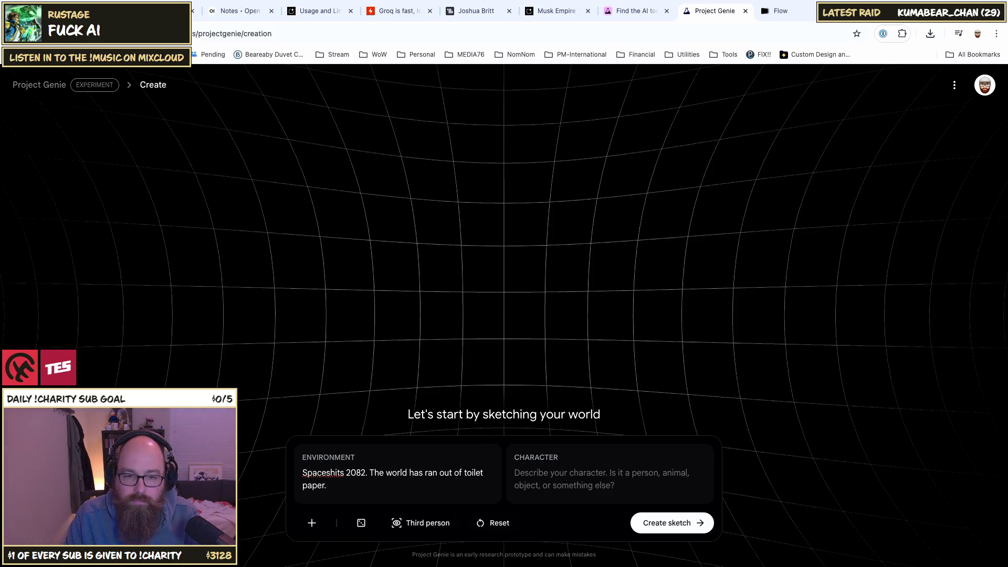
type("Comical. ")
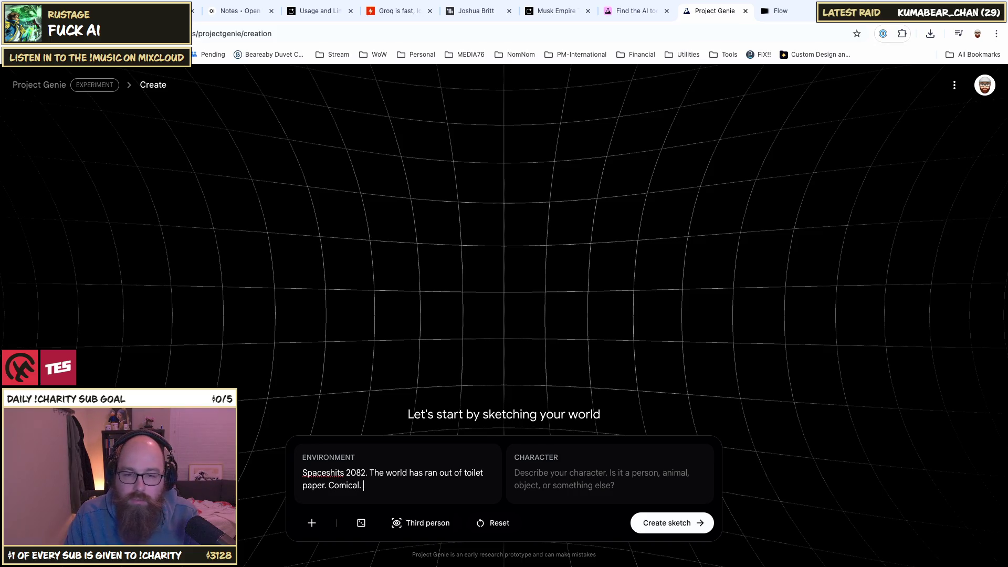
type("But futr")
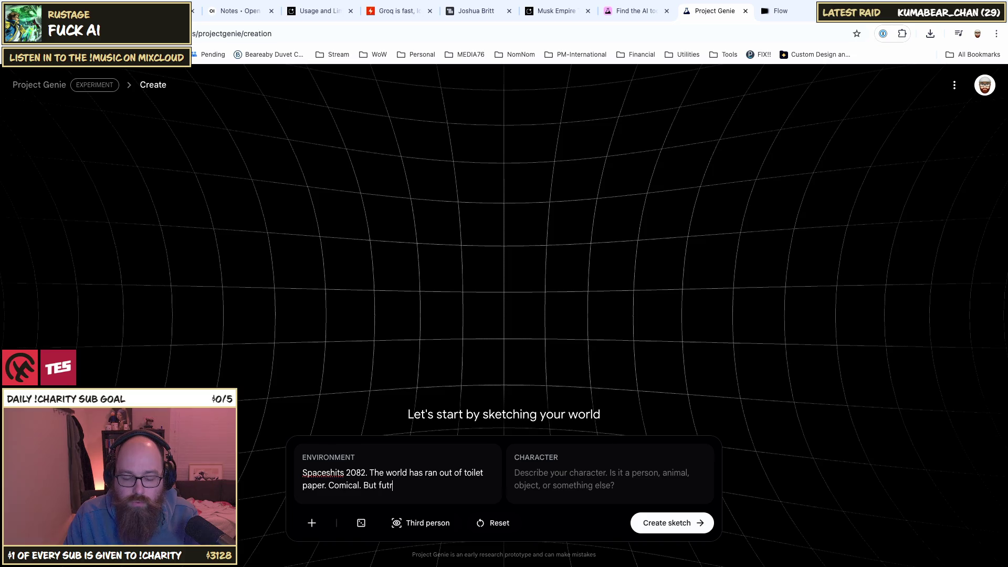
key("BackSpace")
key("BackSpace")
key("BackSpace")
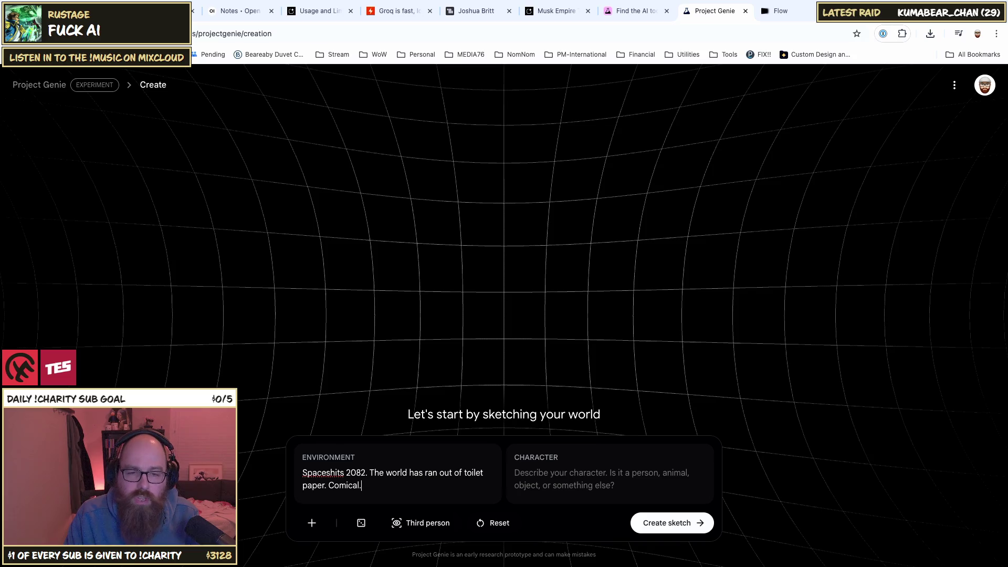
left_click(515, 473)
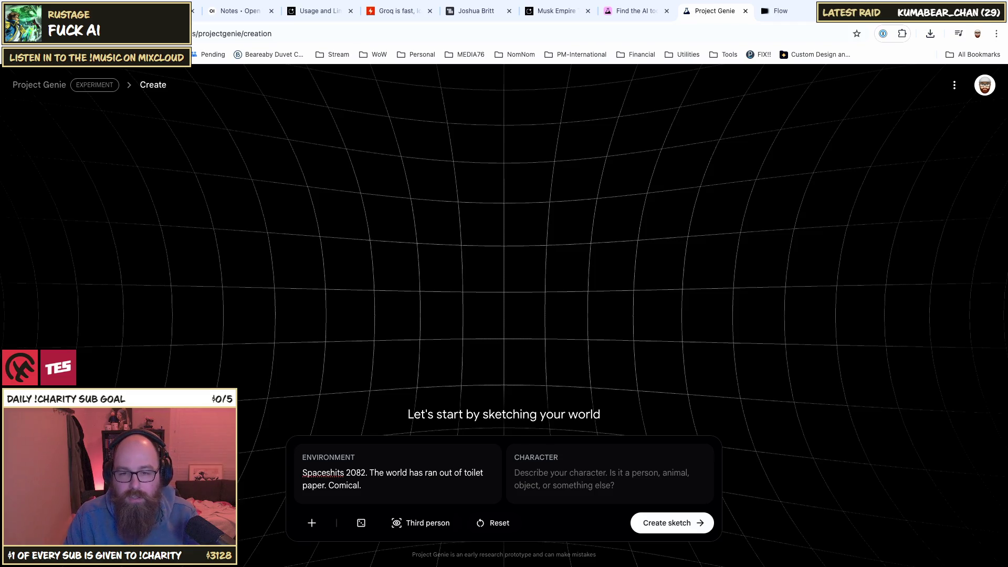
Step: Start the character as 'I am a toilet brush. Have soapy' and change 'ran' to 'run' in the environment
type("I am a")
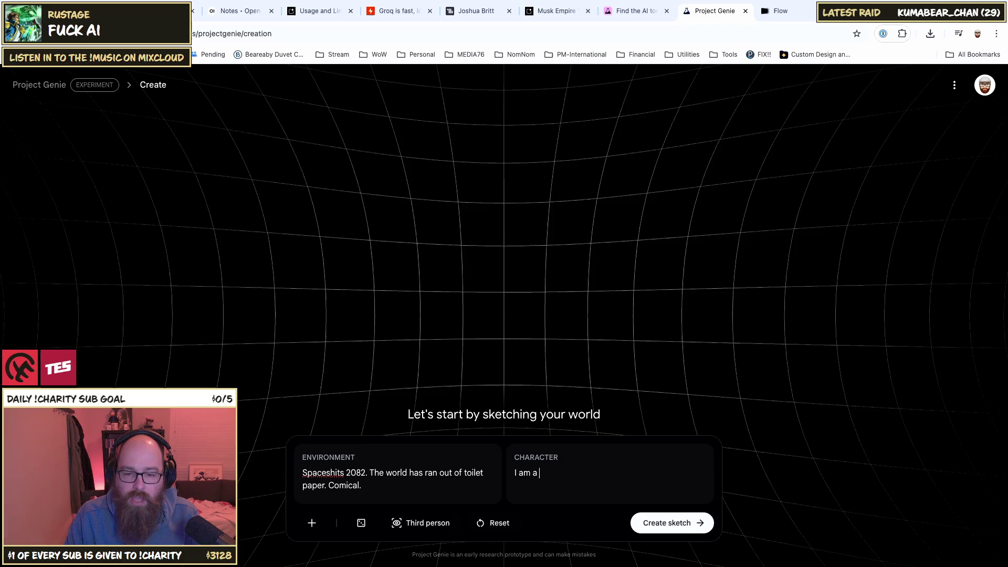
type("bi")
key("BackSpace")
key("BackSpace")
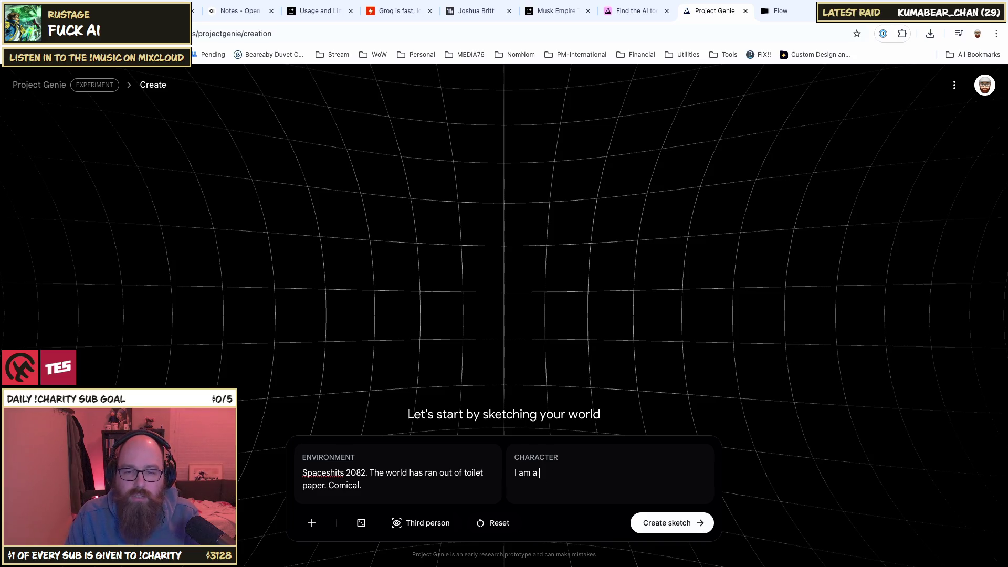
type("lo")
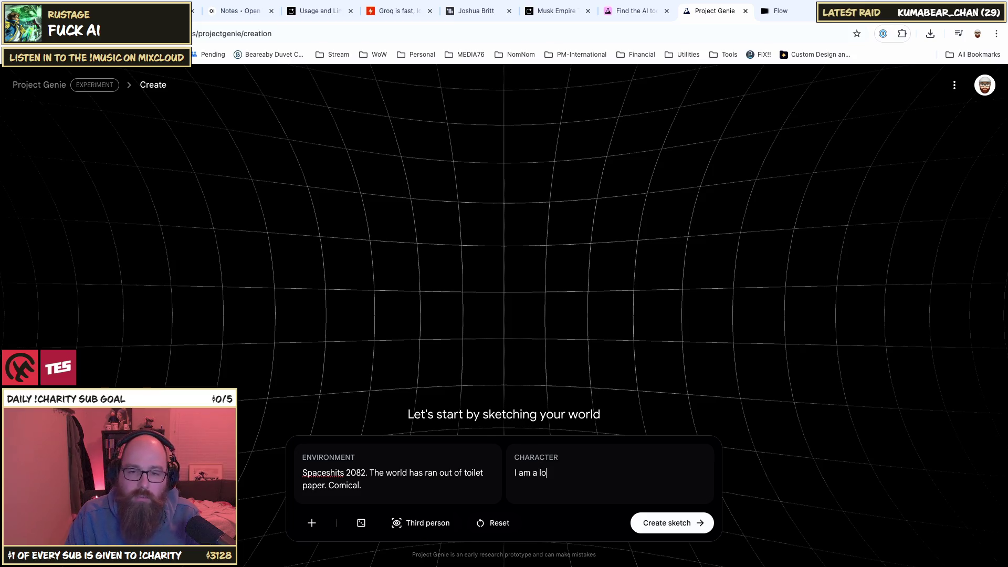
key("BackSpace")
key("BackSpace")
type("toilet brush.")
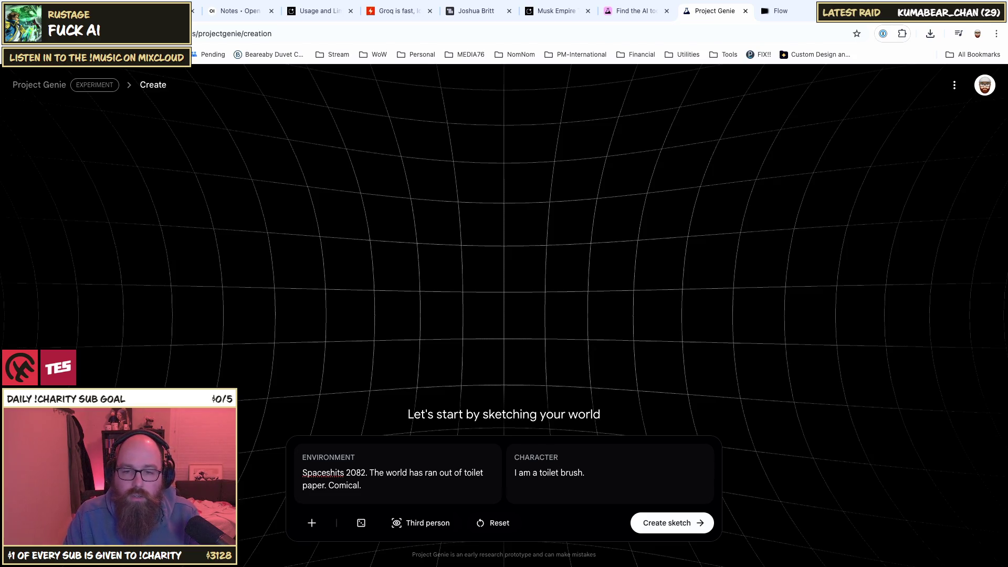
type("have soapy")
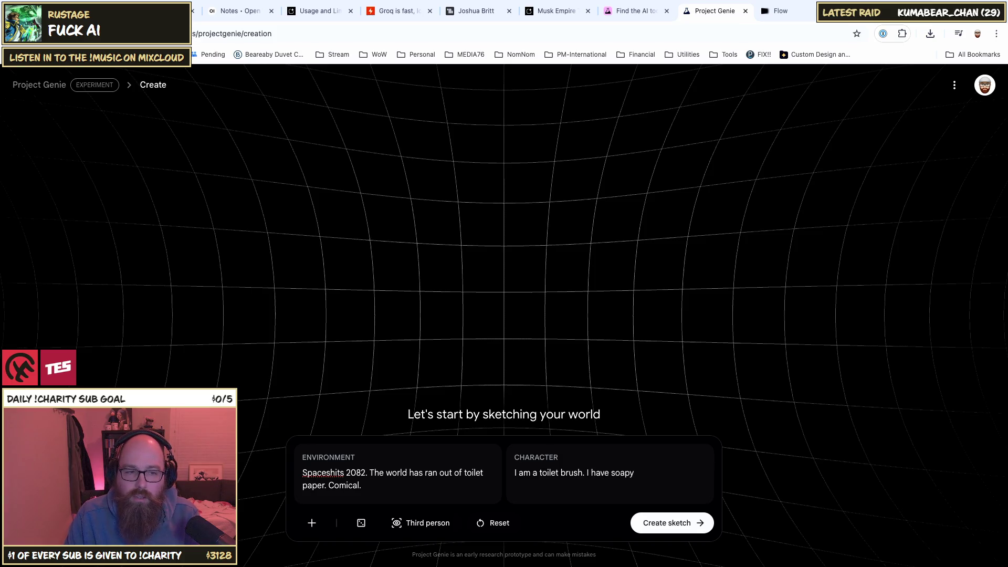
left_click(431, 473)
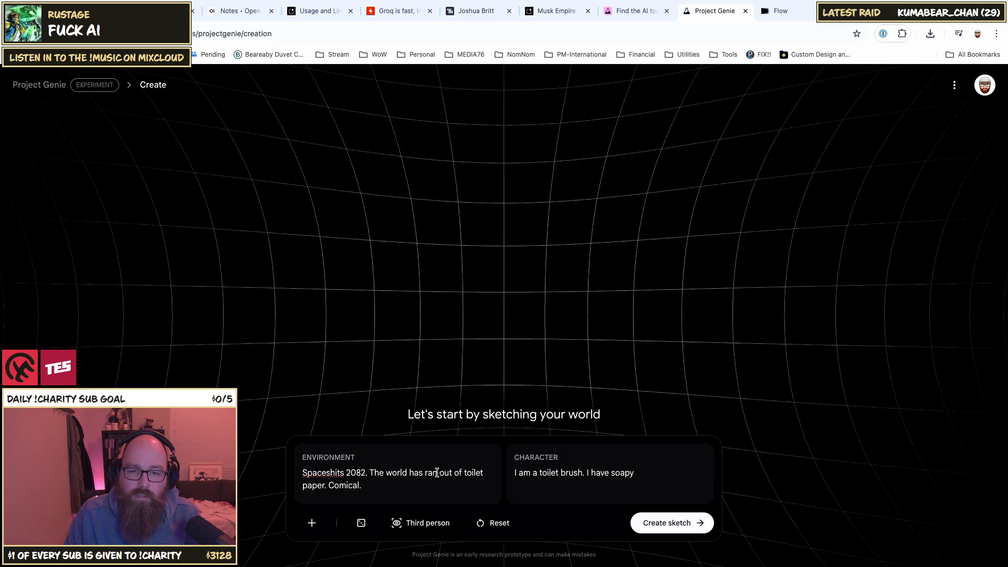
key("BackSpace")
type("u")
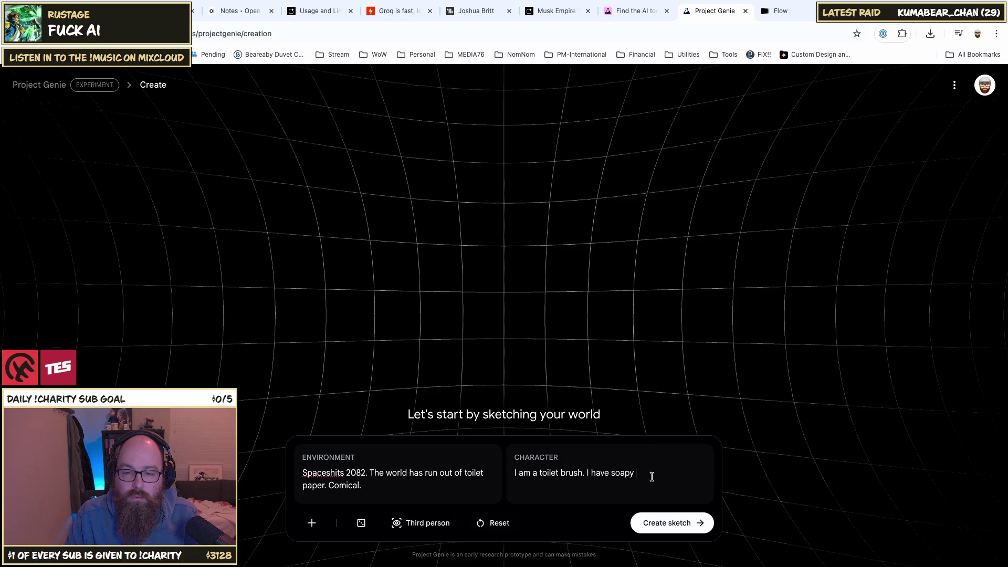
Step: Add blue foam hair, blue footprints and 'with legs and arms', then create the sketch
type("foam hair. ")
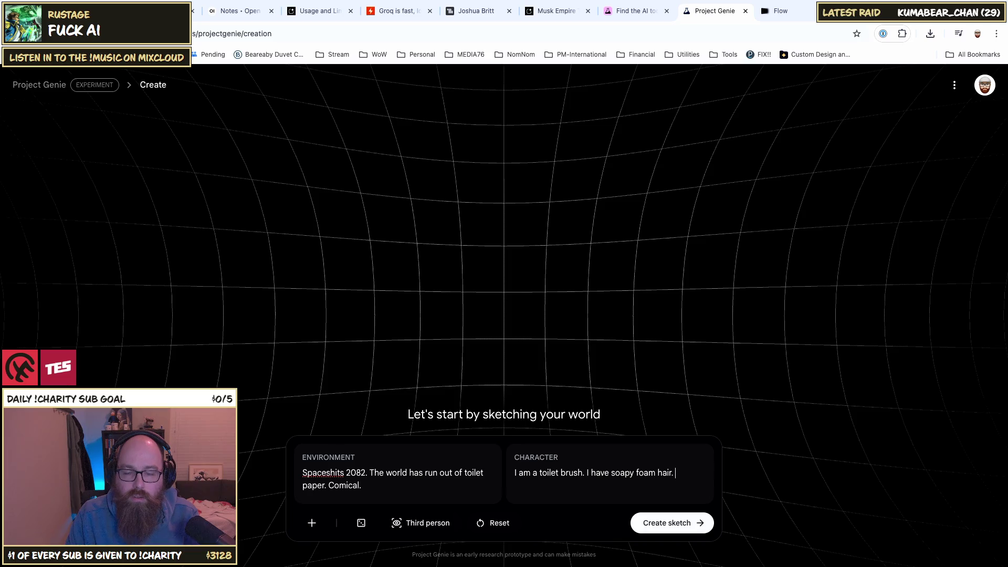
type("Blue")
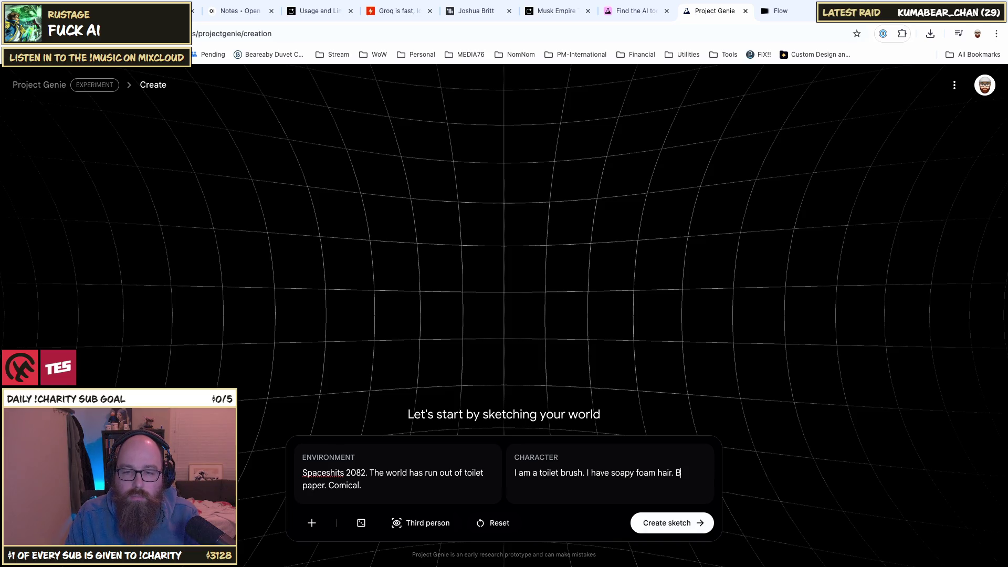
key("BackSpace")
key("BackSpace")
key("BackSpace")
key("BackSpace")
key("BackSpace")
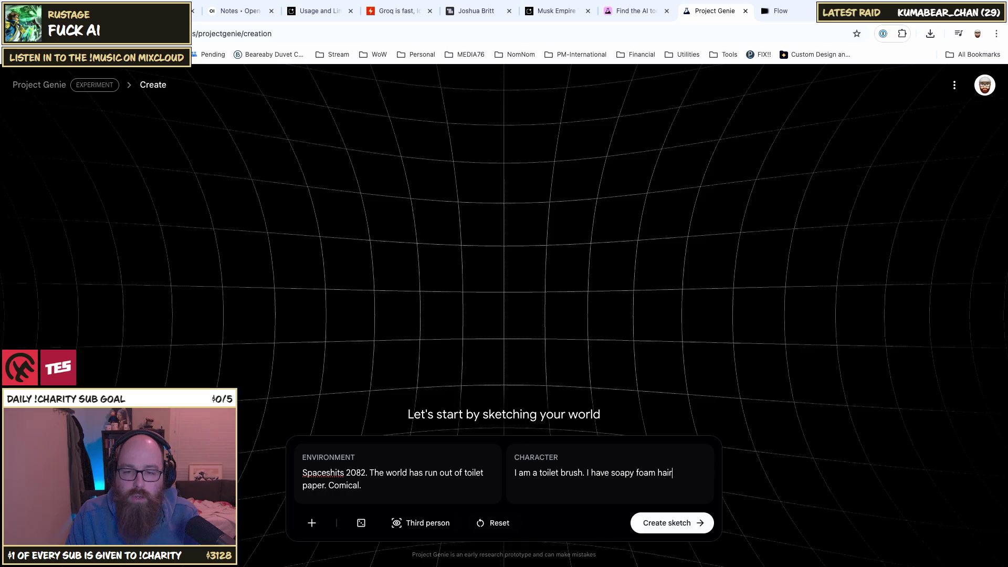
type("blue hair")
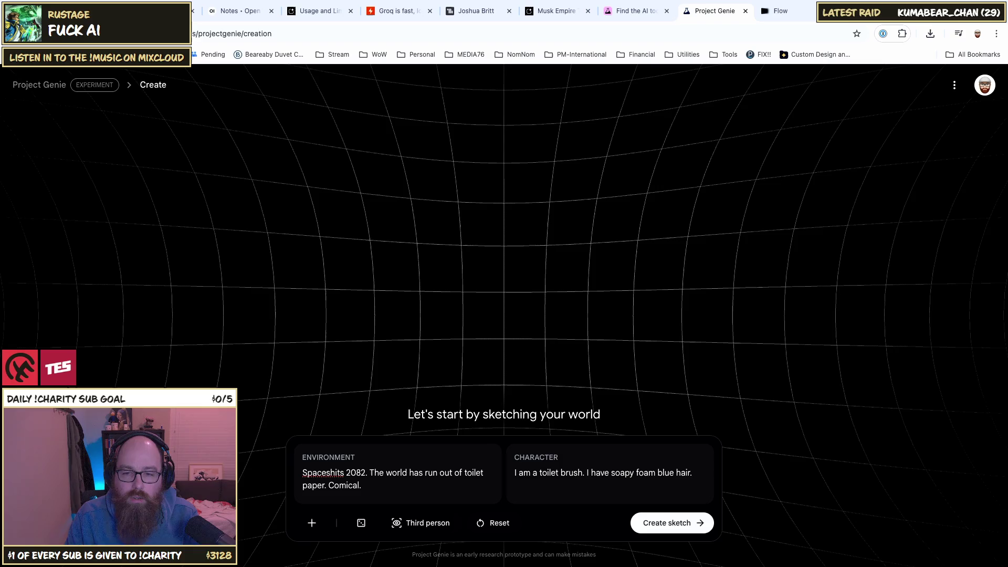
type("E")
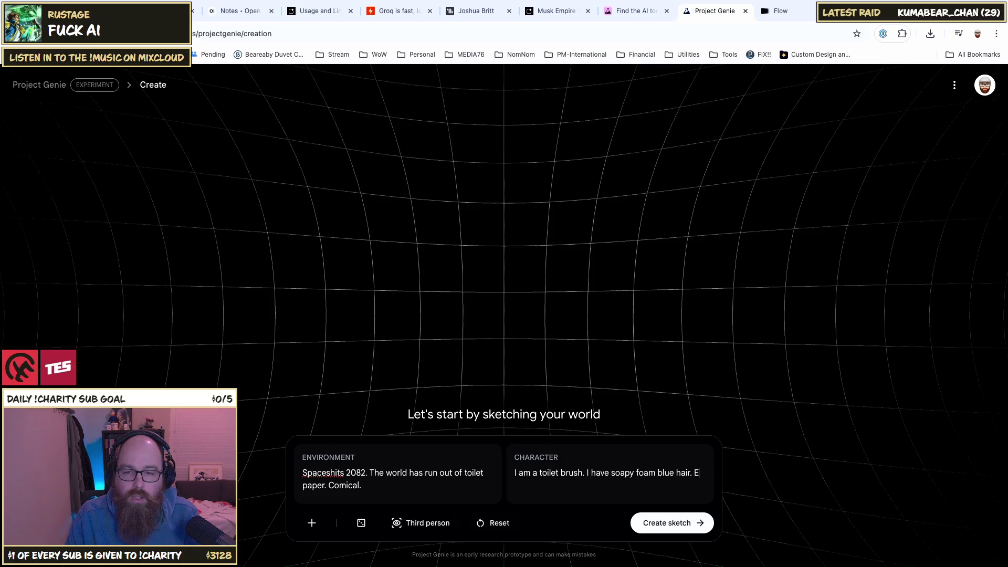
type("When I walk")
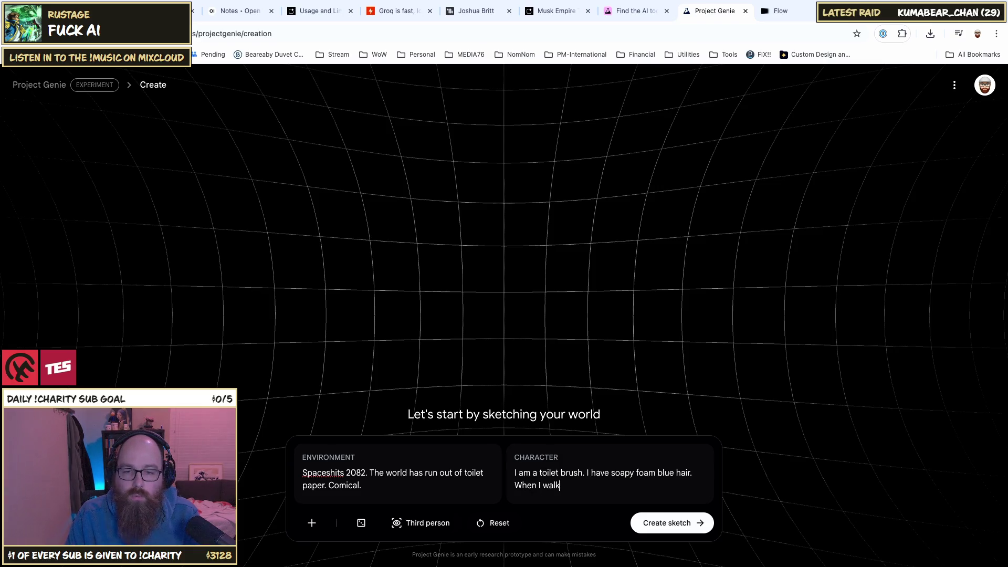
type(", blue foot ")
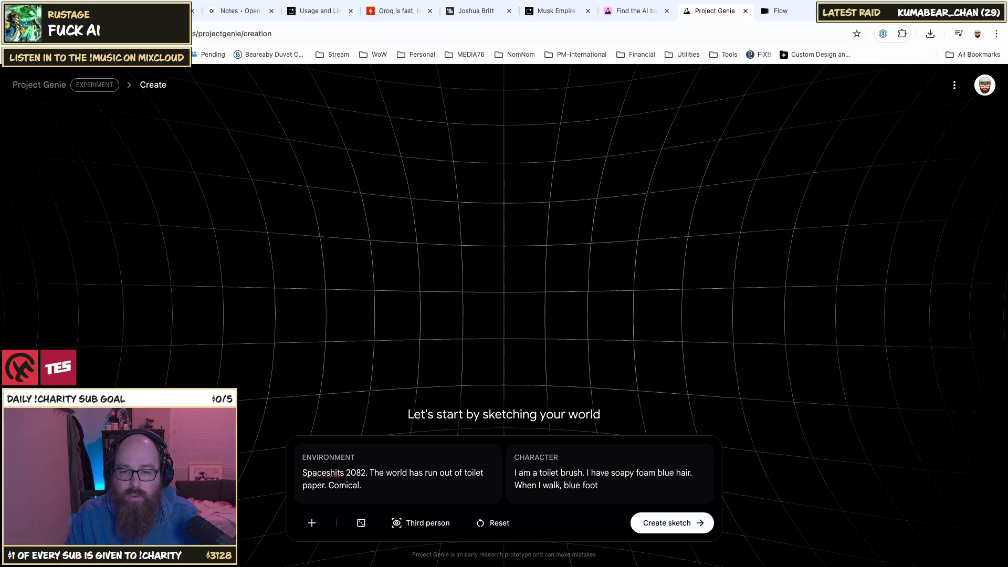
type("prints ")
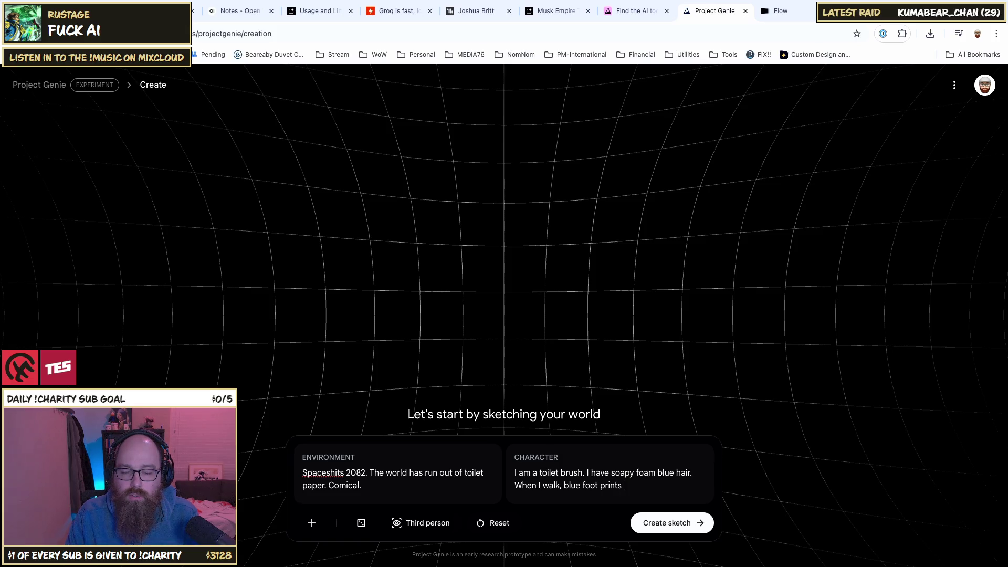
type("are left.")
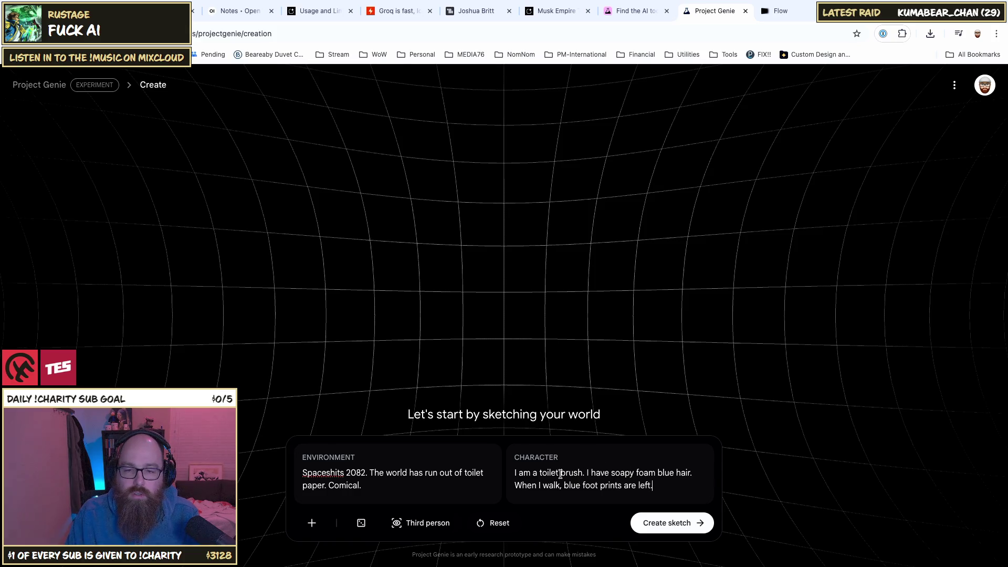
left_click(582, 472)
type("with le")
type("gs and a")
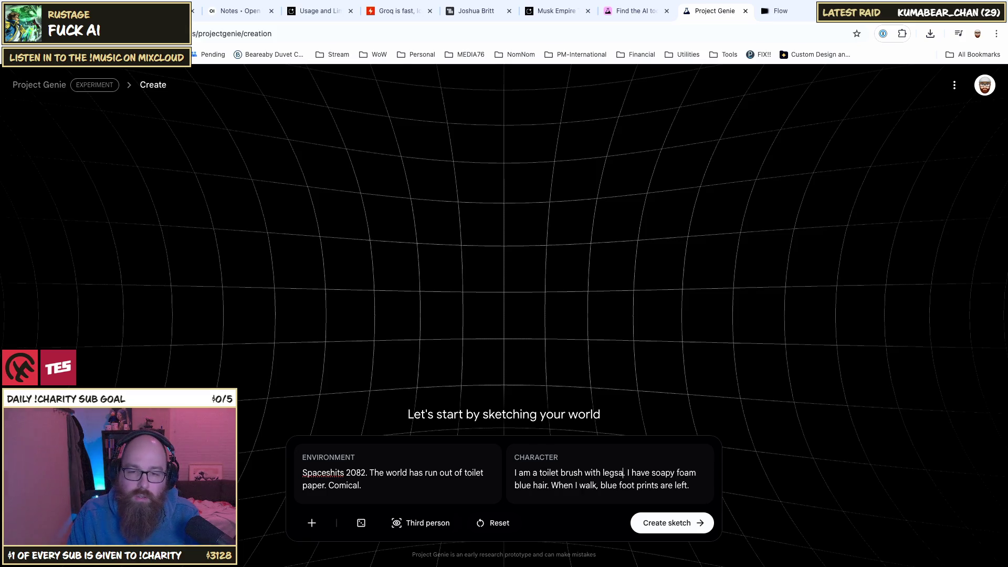
type("rms")
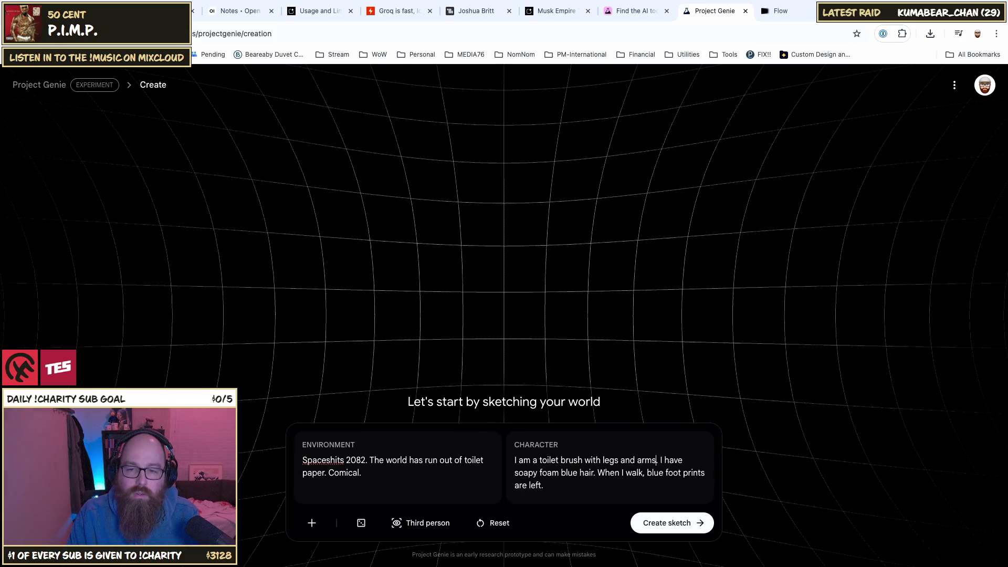
left_click(680, 532)
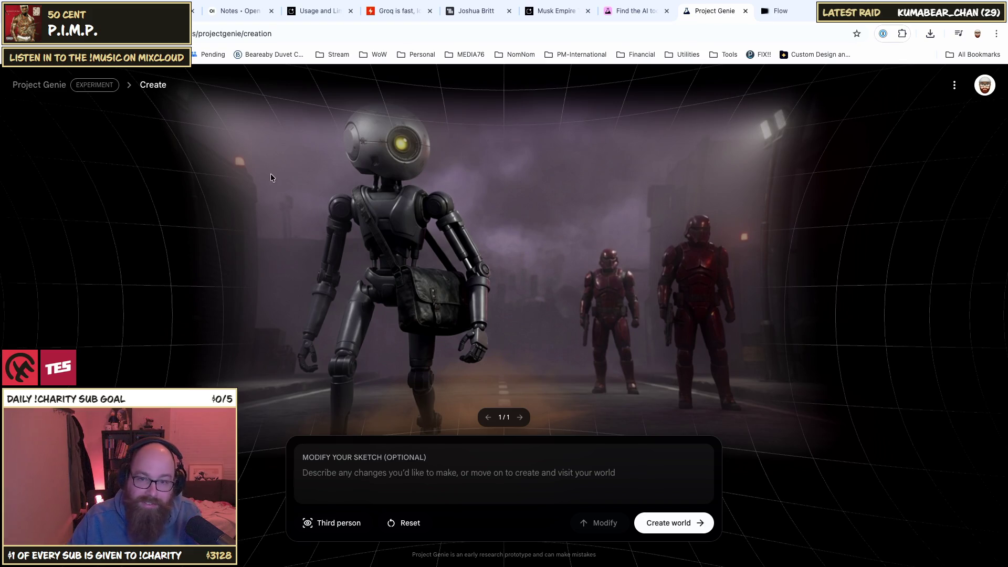
Step: Flip the perspective to first person and back, then start a fresh world of your own
left_click(349, 525)
left_click(349, 525)
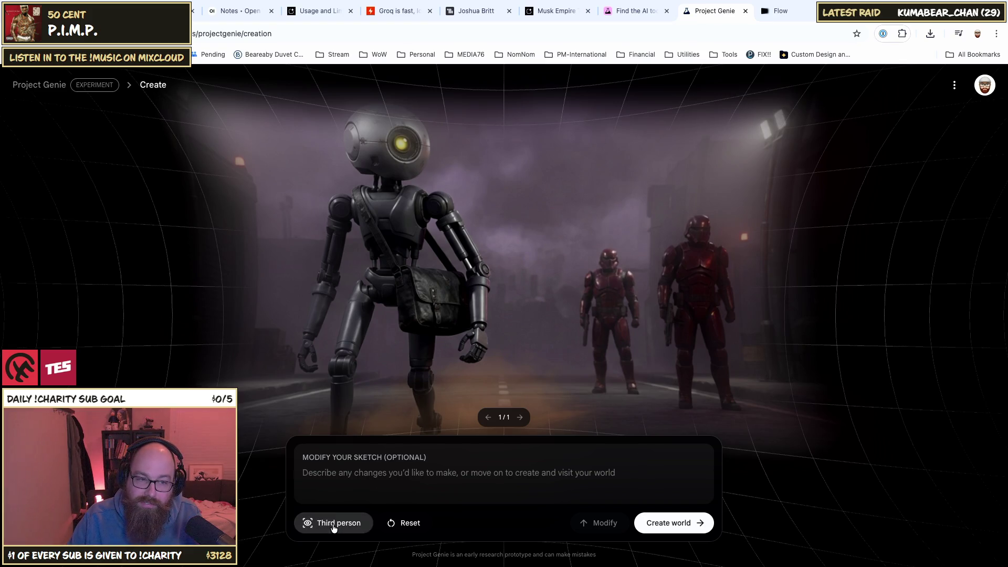
left_click(55, 91)
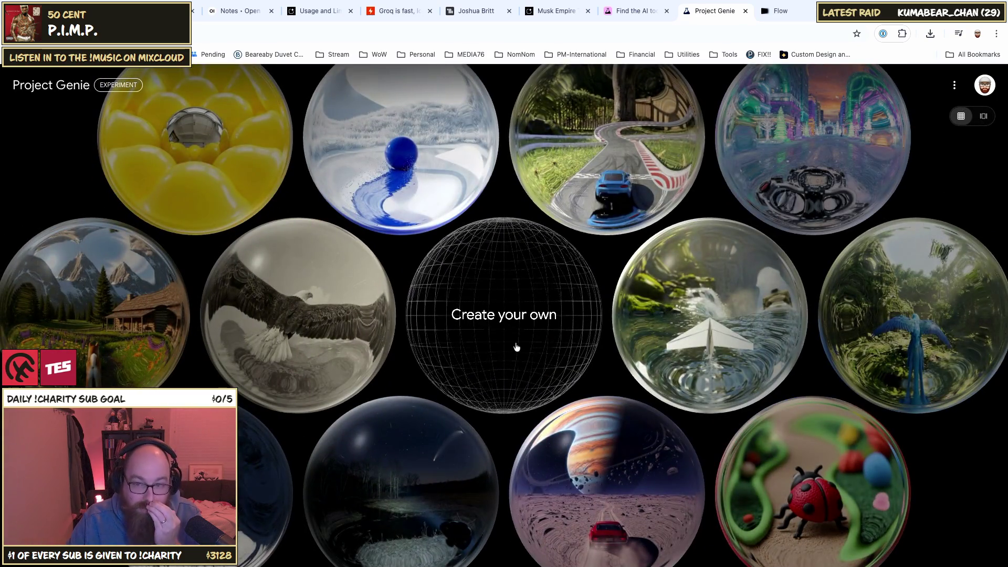
left_click(495, 350)
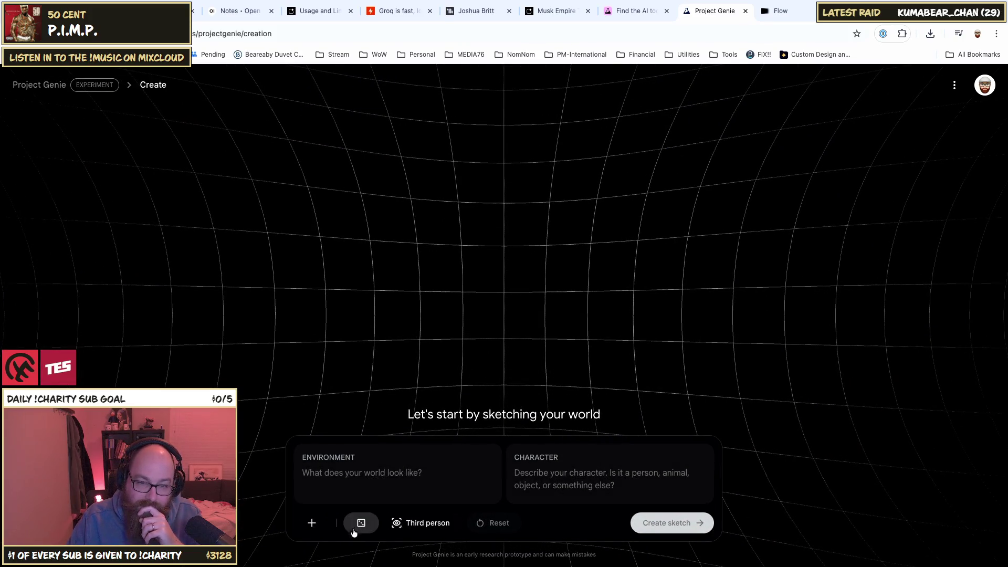
Step: Load a preset world and shuffle presets until the snowy mountain ridge with the alpinist appears
left_click(359, 525)
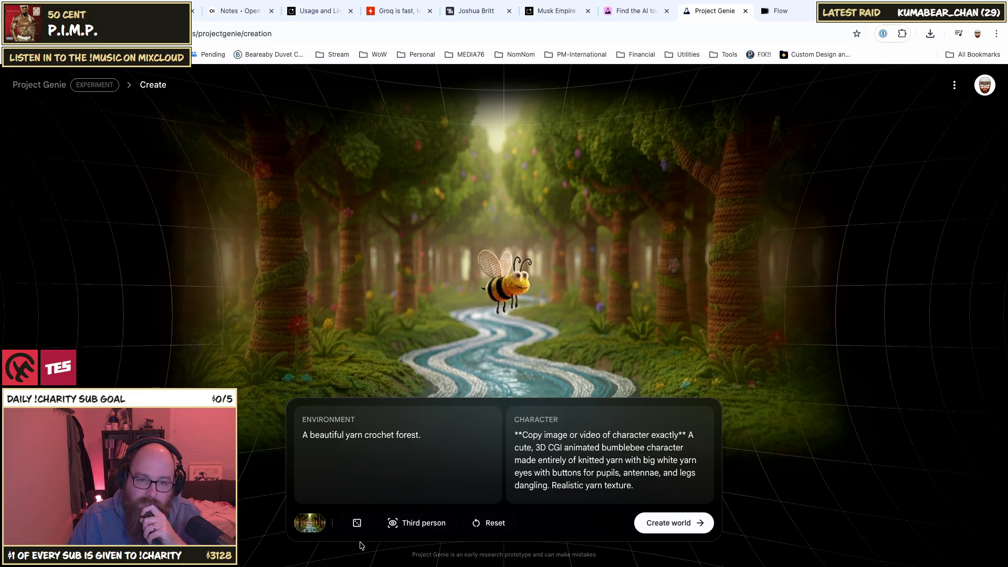
mouse_move(319, 525)
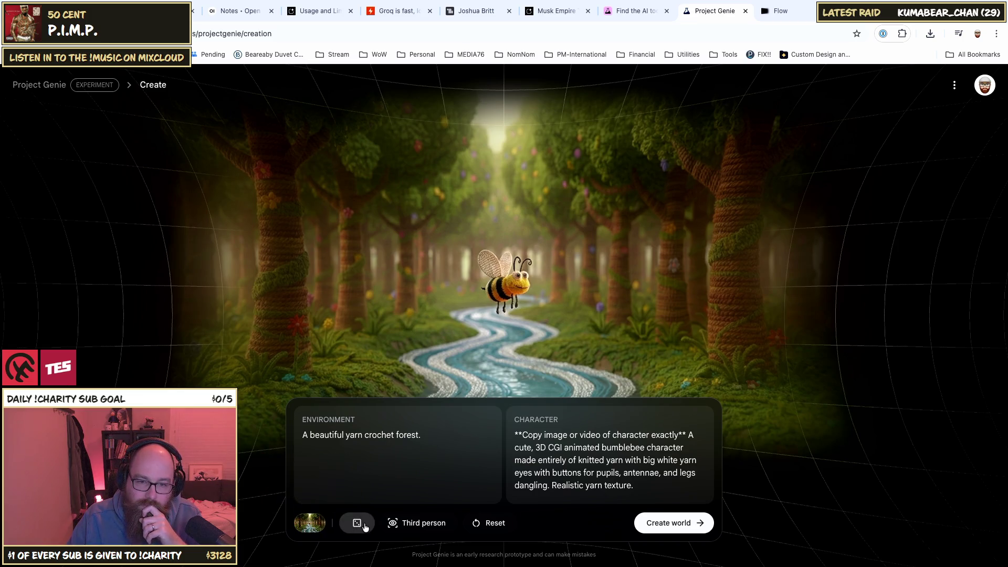
left_click(356, 524)
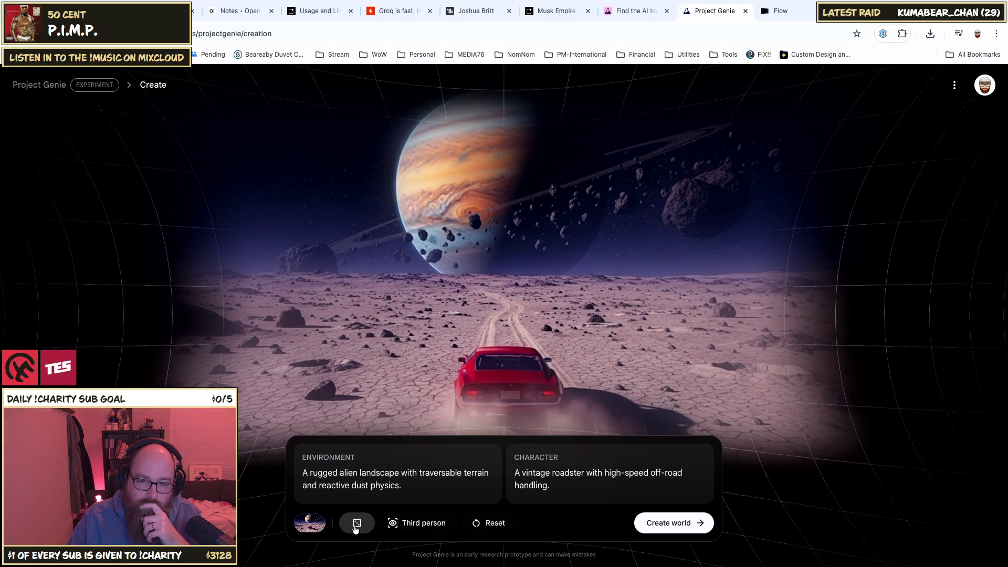
left_click(356, 523)
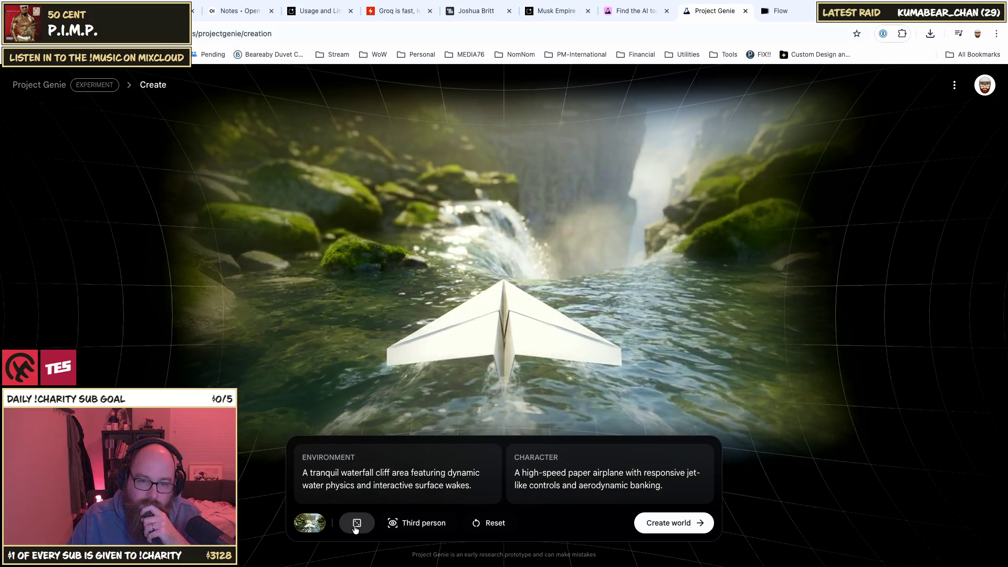
left_click(357, 523)
left_click(356, 524)
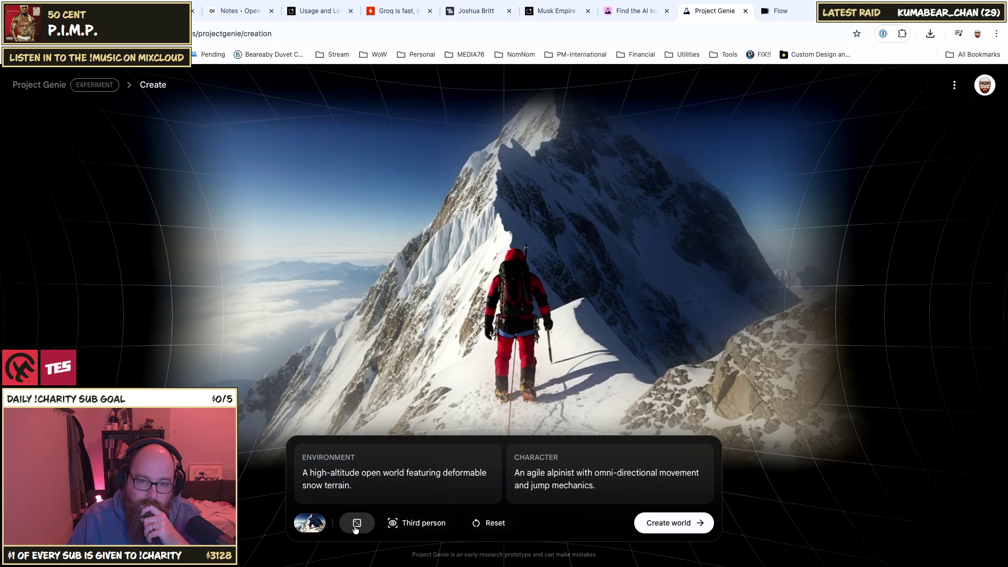